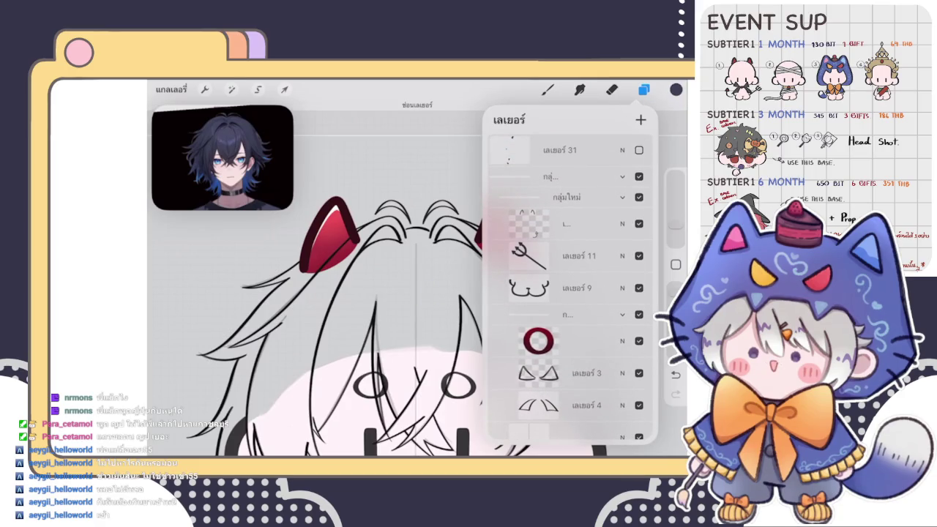
- Select the hair colour layer and zoom in on the left hair strands
{"action": "scroll", "coordinate": [571, 285], "scroll_direction": "up", "scroll_amount": 5}
{"action": "left_click", "coordinate": [571, 210]}
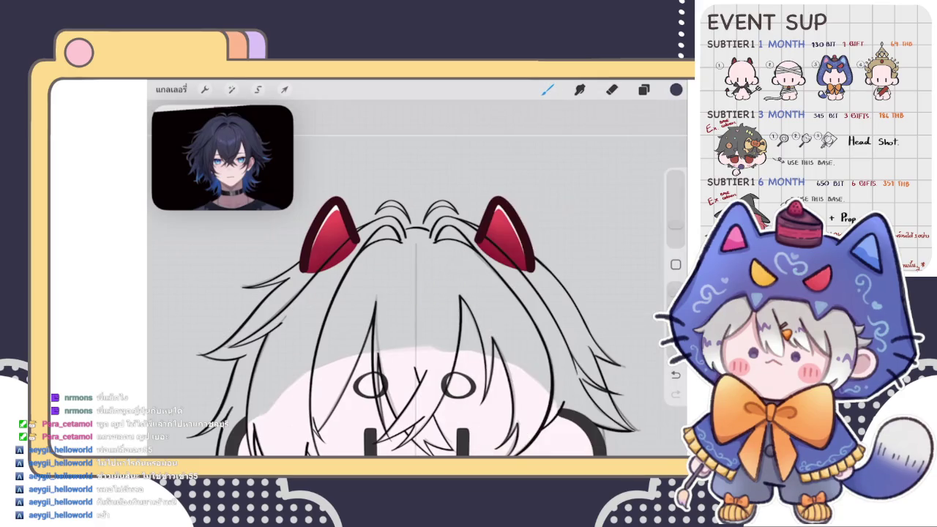
{"action": "scroll", "coordinate": [417, 278], "scroll_direction": "up", "scroll_amount": 3}
{"action": "scroll", "coordinate": [417, 279], "scroll_direction": "up", "scroll_amount": 3}
{"action": "scroll", "coordinate": [417, 278], "scroll_direction": "up", "scroll_amount": 2}
{"action": "scroll", "coordinate": [417, 278], "scroll_direction": "down", "scroll_amount": 5}
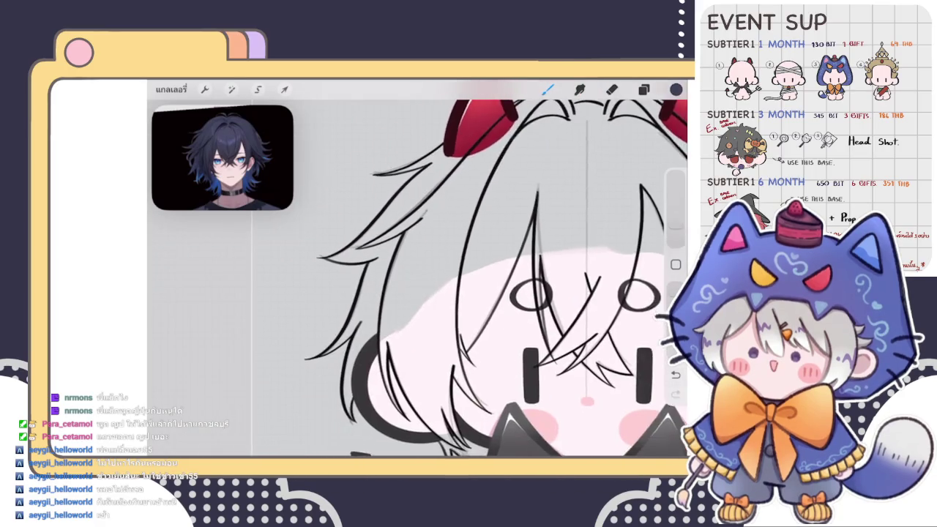
{"action": "scroll", "coordinate": [417, 278], "scroll_direction": "up", "scroll_amount": 1}
{"action": "scroll", "coordinate": [418, 278], "scroll_direction": "up", "scroll_amount": 4}
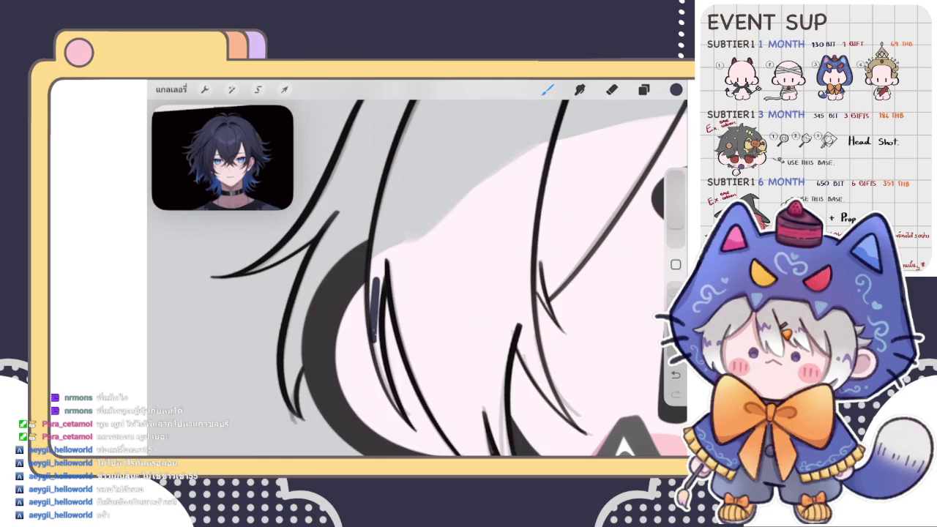
- Brush thick navy strokes down the hair strands beside the left cheek
{"action": "left_click_drag", "start_coordinate": [375, 335], "coordinate": [395, 408]}
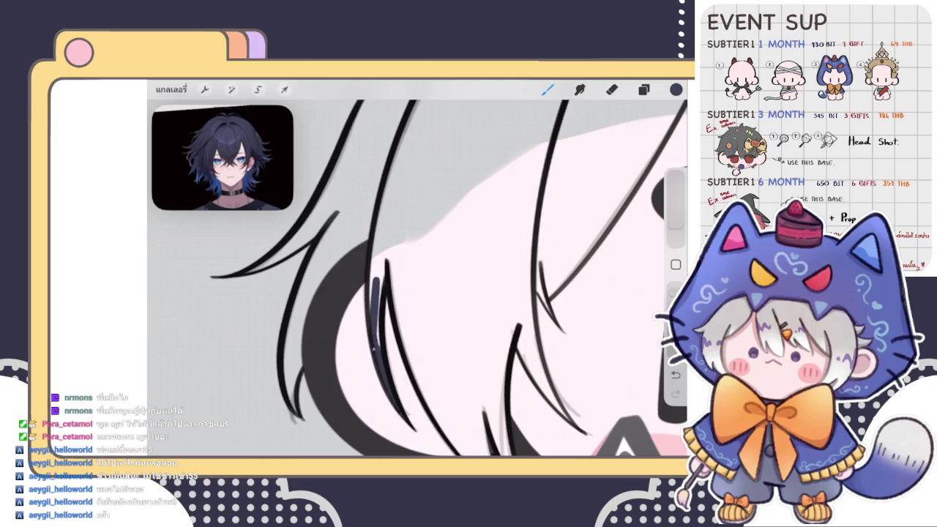
{"action": "mouse_move", "coordinate": [390, 255]}
{"action": "left_mouse_down"}
{"action": "mouse_move", "coordinate": [380, 290]}
{"action": "mouse_move", "coordinate": [372, 280]}
{"action": "left_mouse_up"}
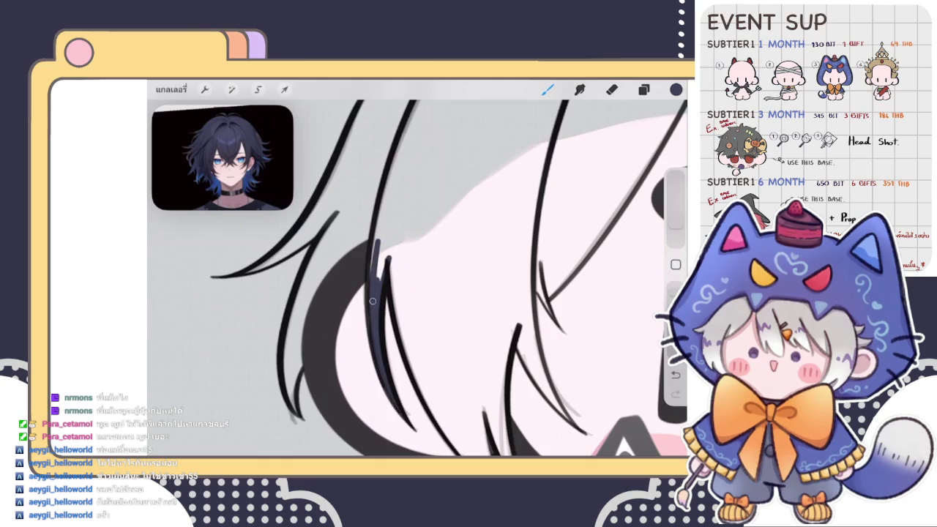
{"action": "left_click_drag", "start_coordinate": [376, 228], "coordinate": [373, 278]}
{"action": "left_click_drag", "start_coordinate": [387, 234], "coordinate": [378, 280]}
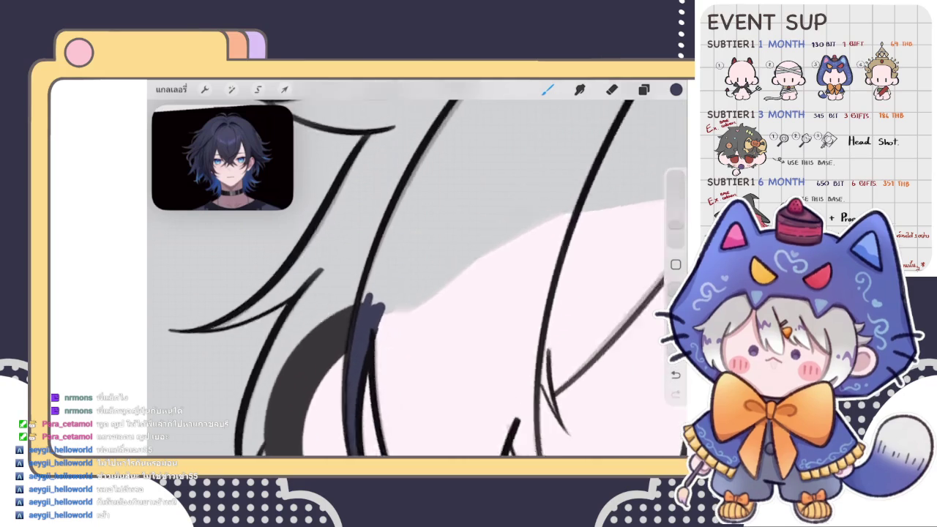
{"action": "mouse_move", "coordinate": [344, 342]}
{"action": "left_mouse_down"}
{"action": "mouse_move", "coordinate": [381, 265]}
{"action": "mouse_move", "coordinate": [509, 114]}
{"action": "mouse_move", "coordinate": [352, 334]}
{"action": "mouse_move", "coordinate": [328, 435]}
{"action": "left_mouse_up"}
{"action": "left_click_drag", "start_coordinate": [450, 205], "coordinate": [359, 380]}
- Adjust the zoom and add another navy stroke to a left hair strand
{"action": "scroll", "coordinate": [417, 278], "scroll_direction": "down", "scroll_amount": 5}
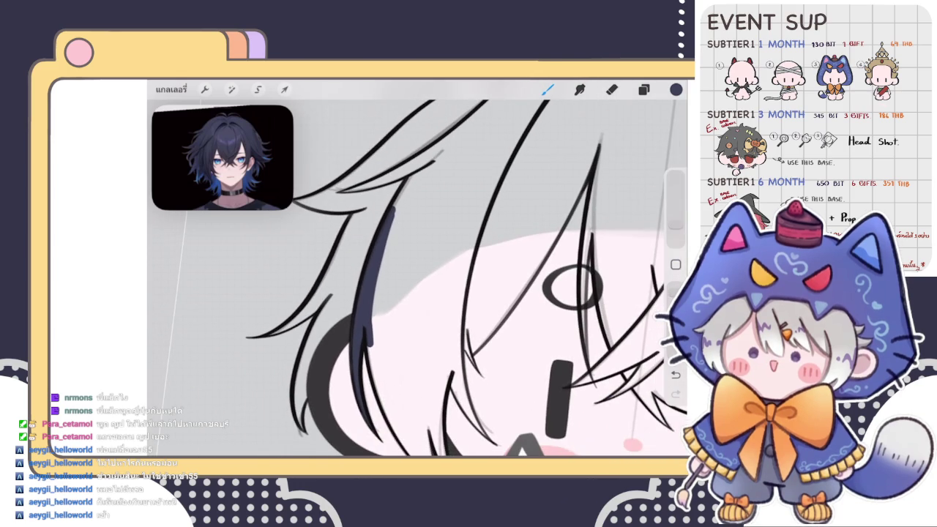
{"action": "scroll", "coordinate": [417, 278], "scroll_direction": "down", "scroll_amount": 3}
{"action": "scroll", "coordinate": [417, 278], "scroll_direction": "up", "scroll_amount": 3}
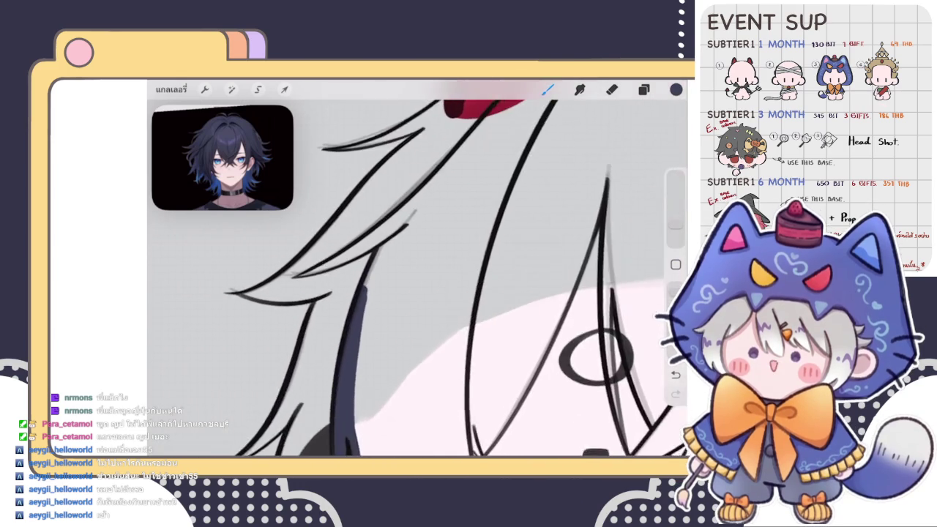
{"action": "scroll", "coordinate": [417, 278], "scroll_direction": "up", "scroll_amount": 3}
{"action": "left_click_drag", "start_coordinate": [392, 252], "coordinate": [342, 319]}
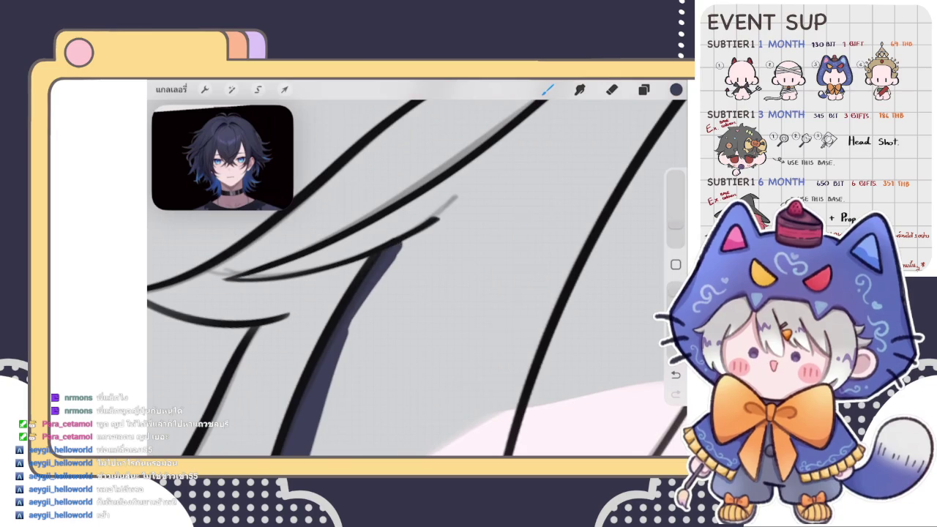
{"action": "scroll", "coordinate": [417, 278], "scroll_direction": "down", "scroll_amount": 2}
{"action": "scroll", "coordinate": [417, 278], "scroll_direction": "up", "scroll_amount": 3}
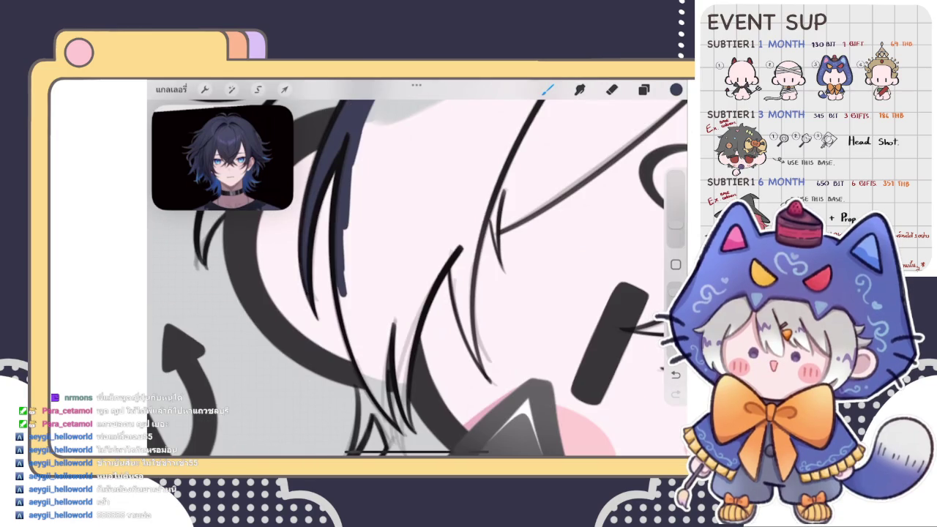
- Draw short and long thin navy strands along the hair lines by the left cheek
{"action": "scroll", "coordinate": [417, 278], "scroll_direction": "down", "scroll_amount": 2}
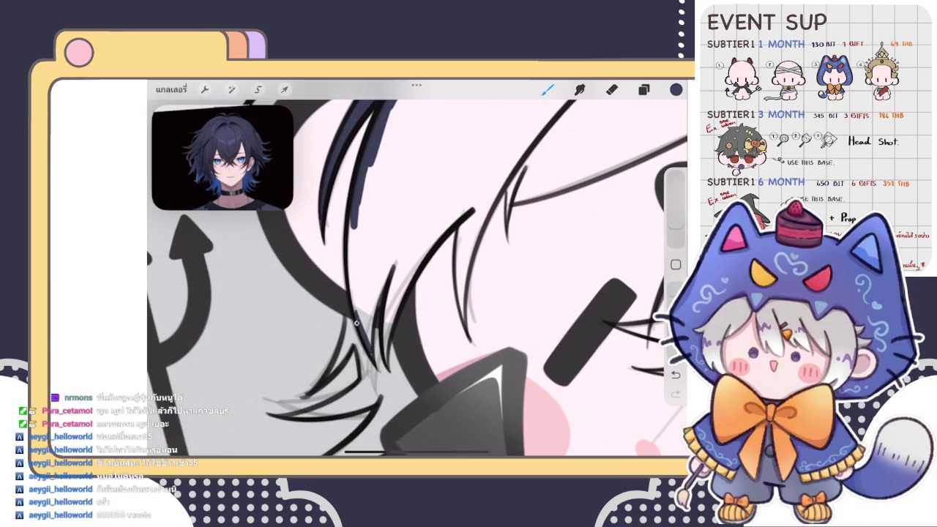
{"action": "left_click_drag", "start_coordinate": [379, 290], "coordinate": [368, 346]}
{"action": "left_click_drag", "start_coordinate": [385, 273], "coordinate": [366, 329]}
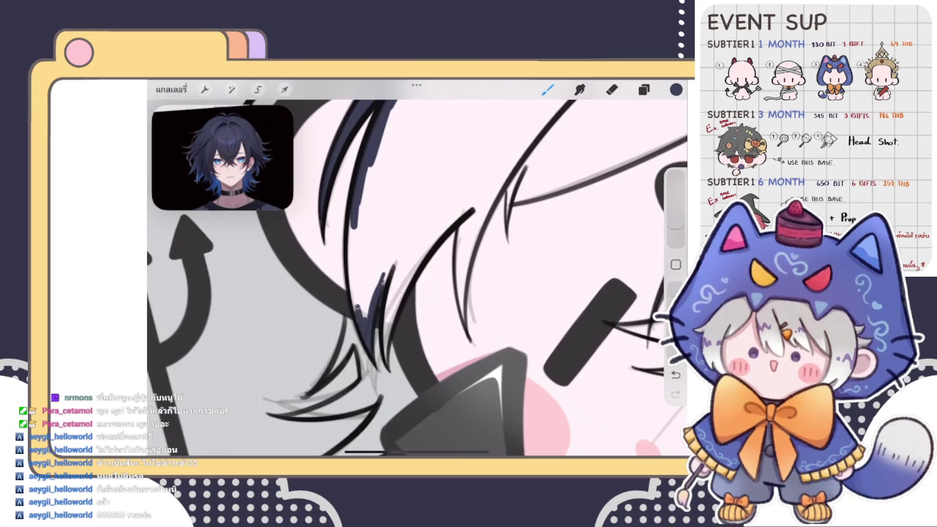
{"action": "left_click_drag", "start_coordinate": [358, 241], "coordinate": [351, 320]}
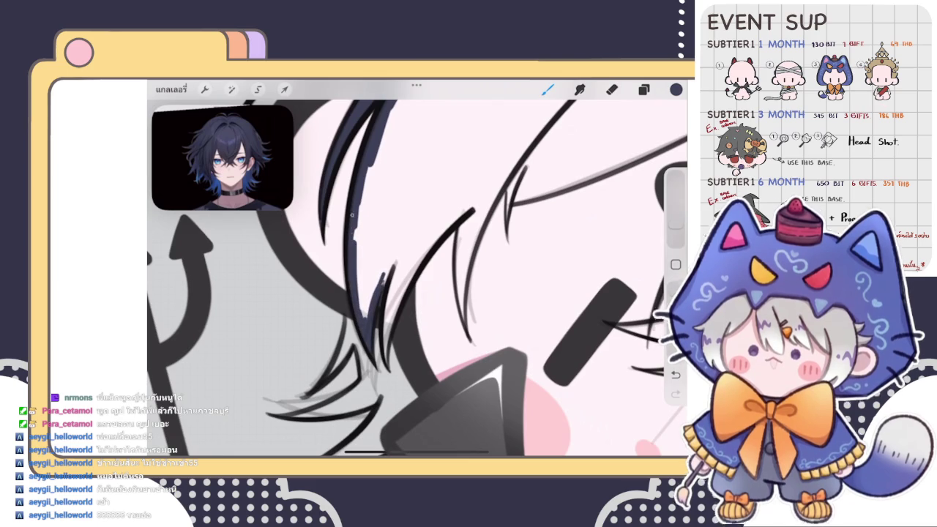
{"action": "left_click_drag", "start_coordinate": [366, 280], "coordinate": [363, 329]}
{"action": "left_click_drag", "start_coordinate": [365, 211], "coordinate": [362, 319]}
{"action": "left_click_drag", "start_coordinate": [370, 163], "coordinate": [369, 321]}
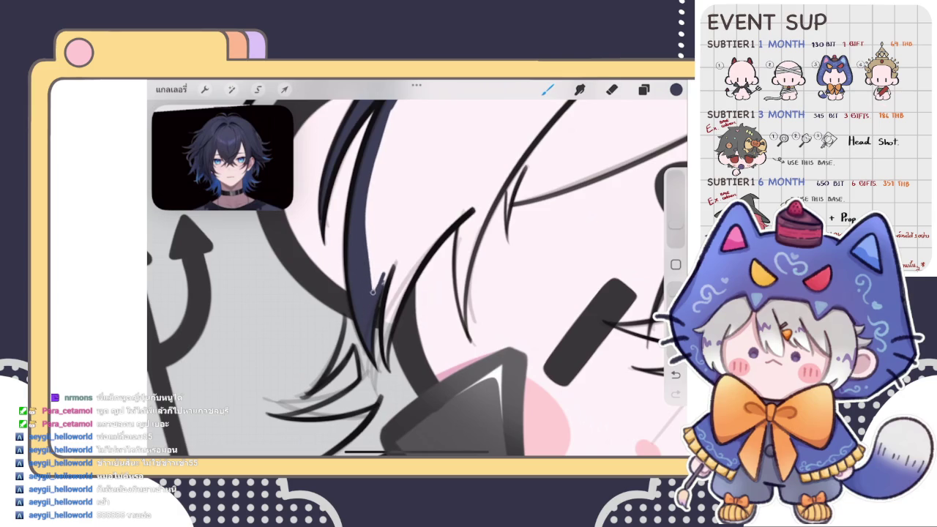
{"action": "left_click_drag", "start_coordinate": [390, 268], "coordinate": [377, 295]}
{"action": "left_click_drag", "start_coordinate": [415, 268], "coordinate": [393, 308]}
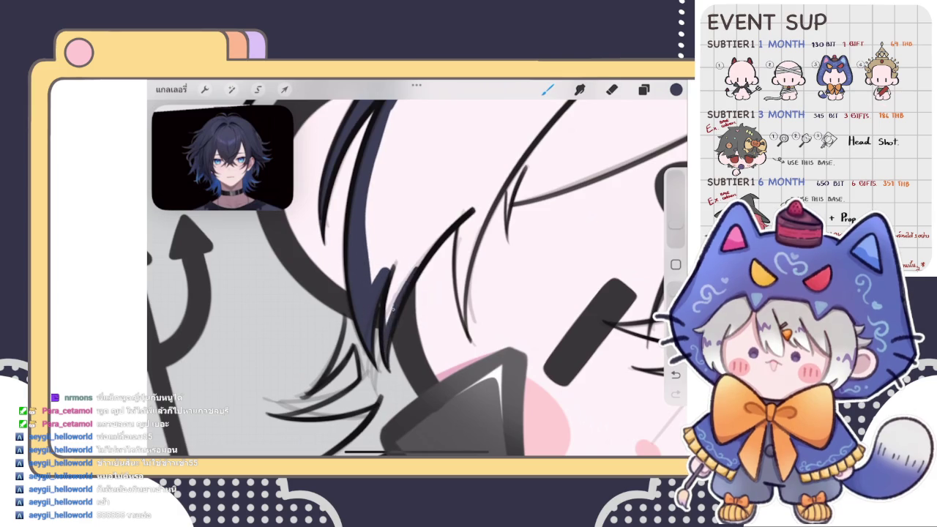
{"action": "left_click_drag", "start_coordinate": [400, 252], "coordinate": [390, 314]}
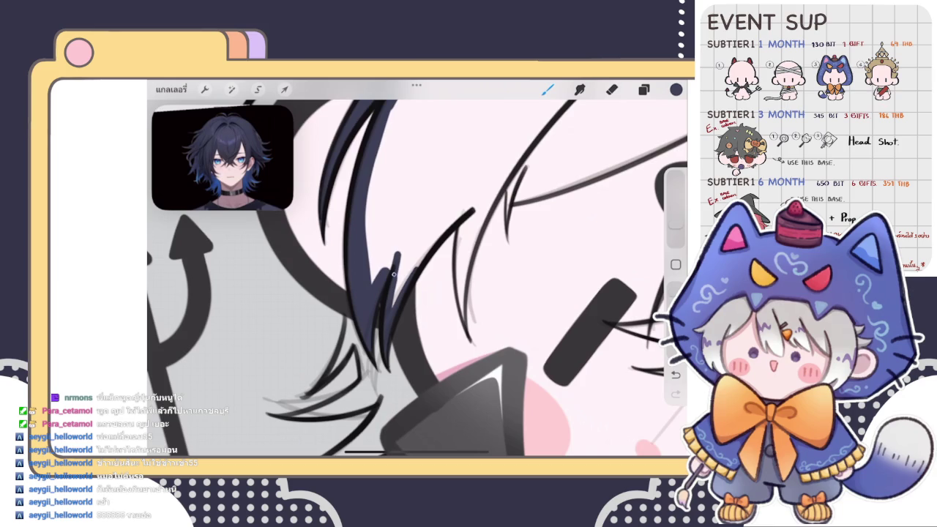
{"action": "scroll", "coordinate": [417, 278], "scroll_direction": "down", "scroll_amount": 3}
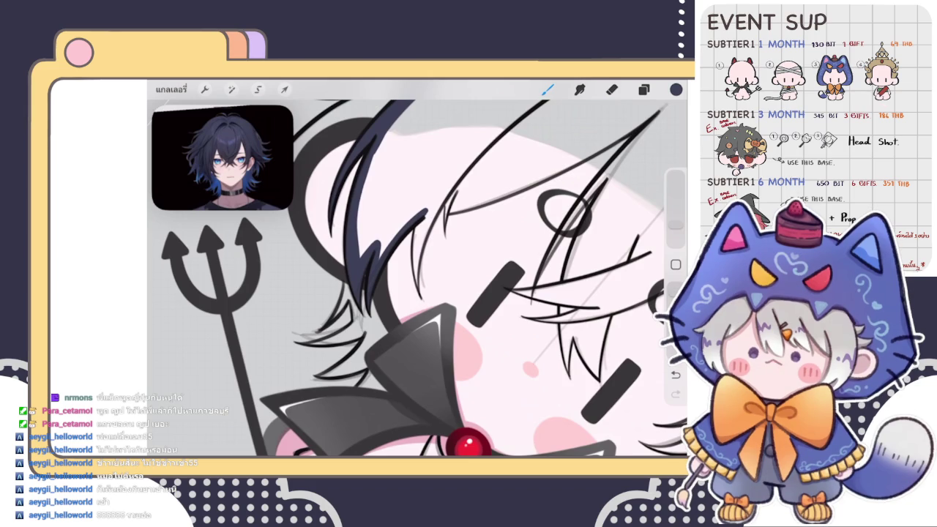
- Trace navy strokes over the hair sketch curves crossing the face
{"action": "scroll", "coordinate": [417, 268], "scroll_direction": "up", "scroll_amount": 3}
{"action": "left_click_drag", "start_coordinate": [379, 225], "coordinate": [354, 344]}
{"action": "left_click_drag", "start_coordinate": [388, 256], "coordinate": [362, 357]}
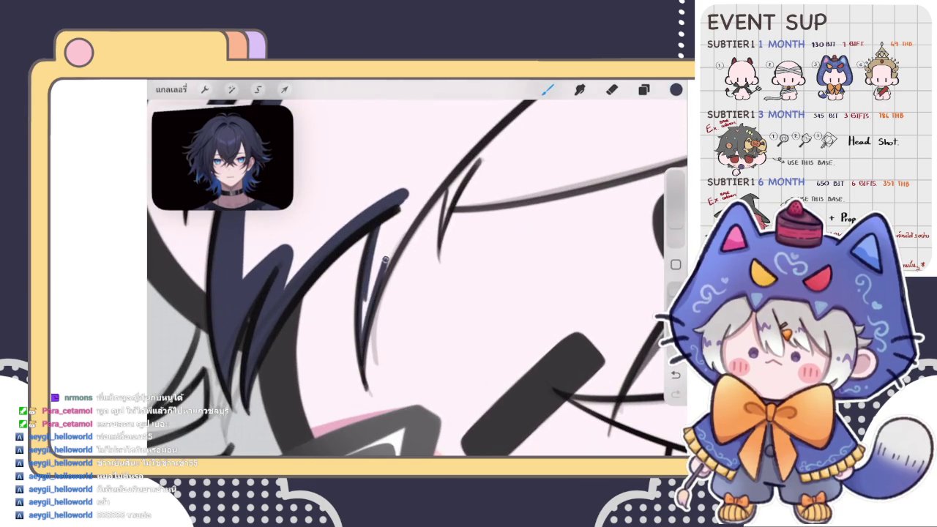
{"action": "mouse_move", "coordinate": [385, 225]}
{"action": "left_mouse_down"}
{"action": "mouse_move", "coordinate": [358, 344]}
{"action": "mouse_move", "coordinate": [368, 315]}
{"action": "left_mouse_up"}
{"action": "left_click_drag", "start_coordinate": [438, 187], "coordinate": [333, 361]}
{"action": "scroll", "coordinate": [417, 278], "scroll_direction": "down", "scroll_amount": 3}
- Extend and thicken navy along the curved strand, darkening its tip
{"action": "left_click_drag", "start_coordinate": [350, 301], "coordinate": [336, 332]}
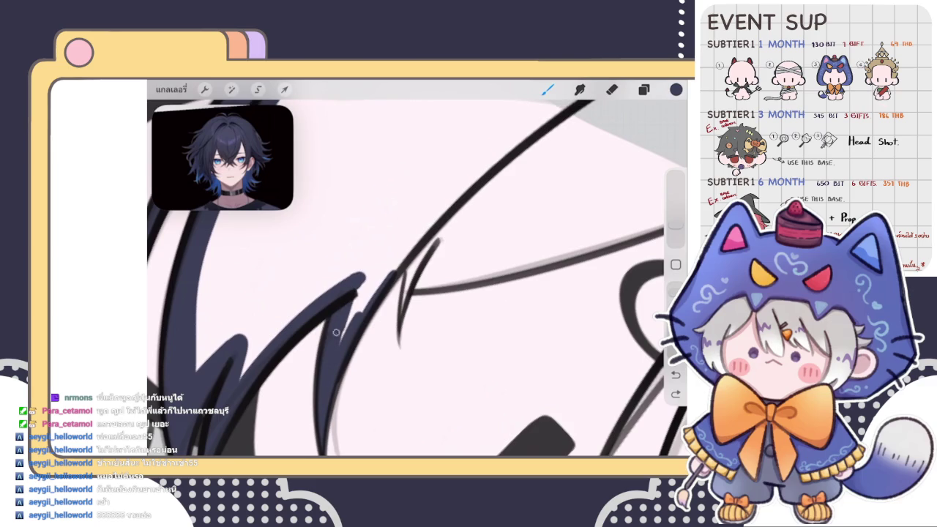
{"action": "left_click_drag", "start_coordinate": [363, 276], "coordinate": [340, 344]}
{"action": "left_click_drag", "start_coordinate": [400, 246], "coordinate": [347, 320]}
{"action": "left_click_drag", "start_coordinate": [426, 230], "coordinate": [362, 312]}
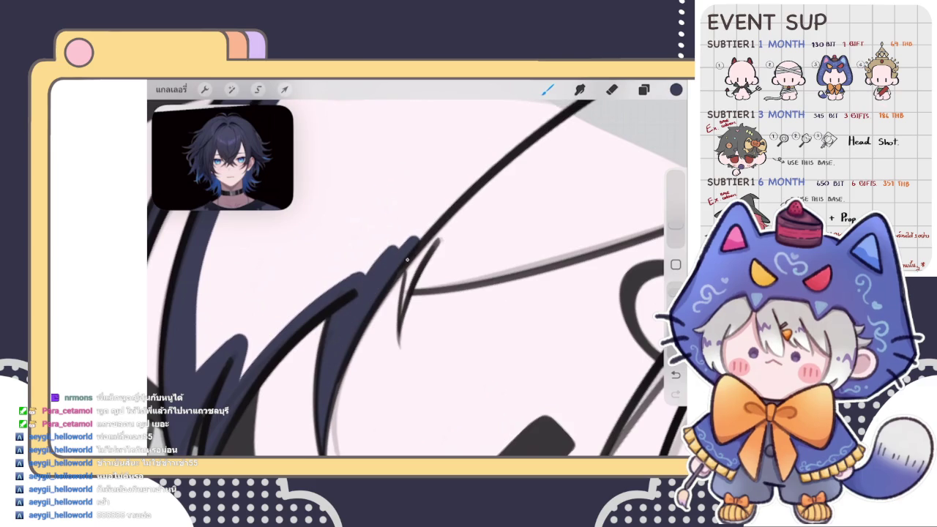
{"action": "left_click_drag", "start_coordinate": [408, 261], "coordinate": [399, 319]}
{"action": "left_click_drag", "start_coordinate": [437, 237], "coordinate": [402, 316]}
{"action": "left_click_drag", "start_coordinate": [434, 234], "coordinate": [417, 261]}
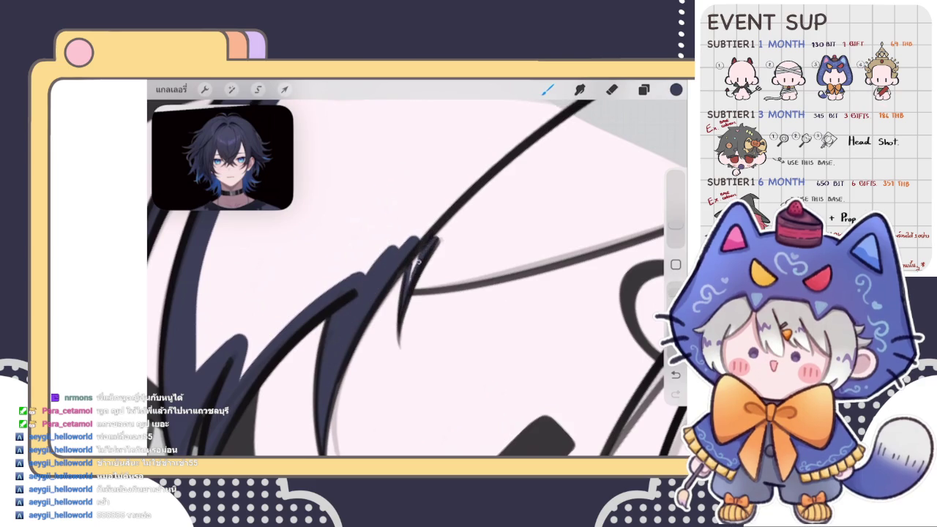
{"action": "mouse_move", "coordinate": [438, 219]}
{"action": "left_mouse_down"}
{"action": "mouse_move", "coordinate": [359, 282]}
{"action": "mouse_move", "coordinate": [503, 265]}
{"action": "left_mouse_up"}
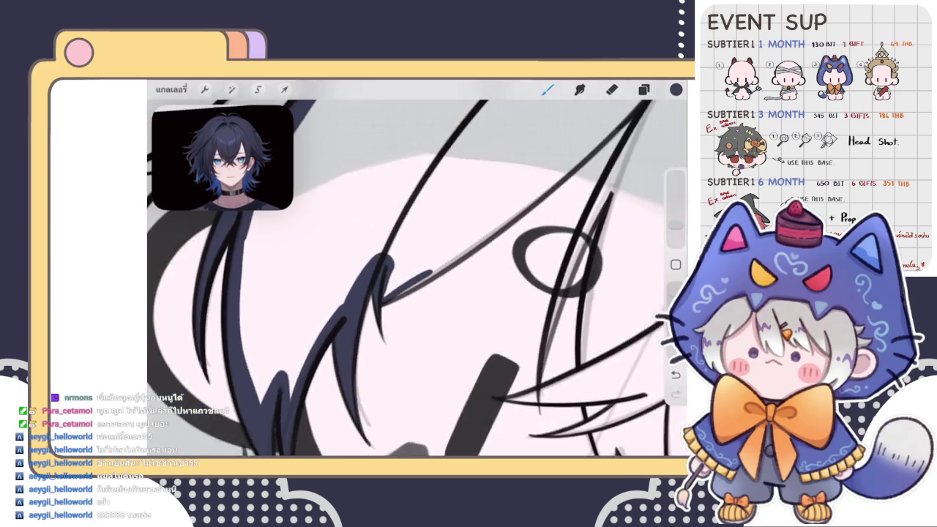
- Paint a thick diagonal navy strand across the face up to the top right
{"action": "mouse_move", "coordinate": [350, 331]}
{"action": "left_mouse_down"}
{"action": "mouse_move", "coordinate": [578, 143]}
{"action": "mouse_move", "coordinate": [464, 235]}
{"action": "mouse_move", "coordinate": [326, 314]}
{"action": "mouse_move", "coordinate": [330, 304]}
{"action": "left_mouse_up"}
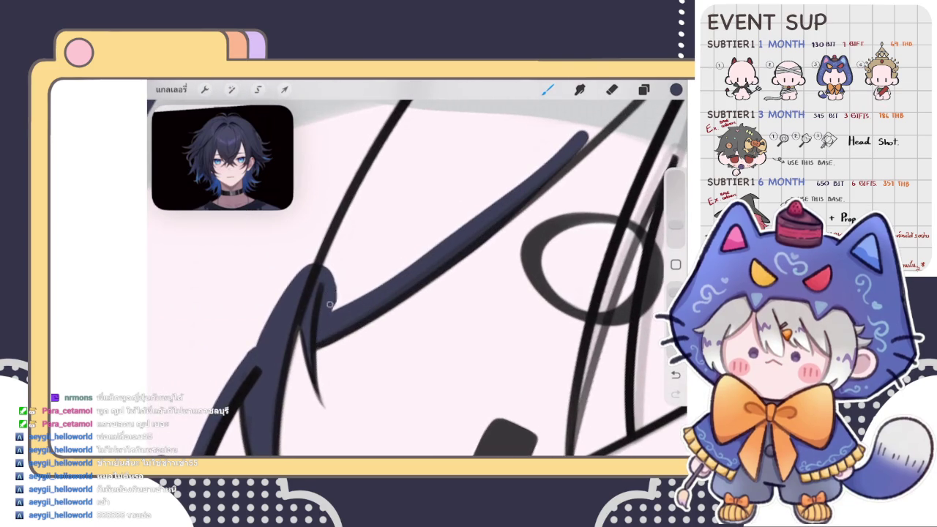
{"action": "mouse_move", "coordinate": [586, 267]}
{"action": "left_mouse_down"}
{"action": "mouse_move", "coordinate": [512, 272]}
{"action": "mouse_move", "coordinate": [439, 351]}
{"action": "left_mouse_up"}
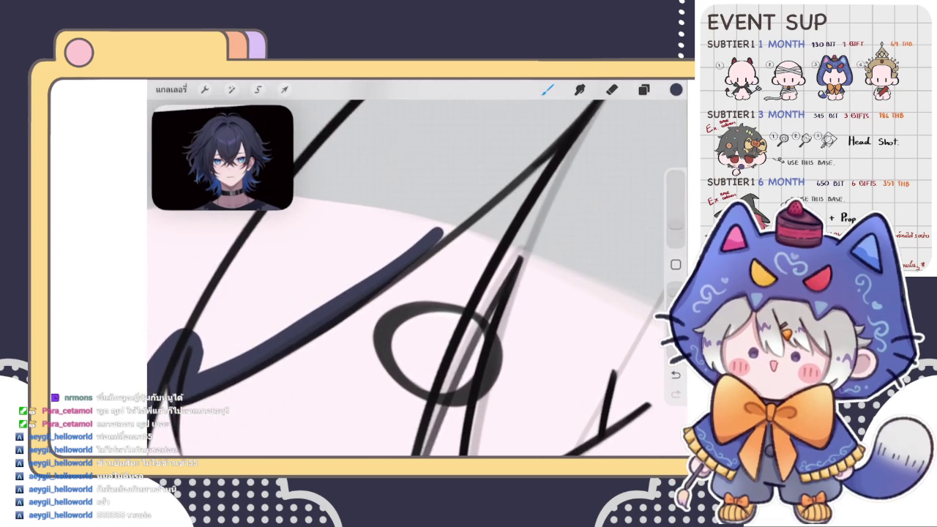
{"action": "mouse_move", "coordinate": [523, 172]}
{"action": "left_mouse_down"}
{"action": "mouse_move", "coordinate": [577, 115]}
{"action": "mouse_move", "coordinate": [406, 256]}
{"action": "left_mouse_up"}
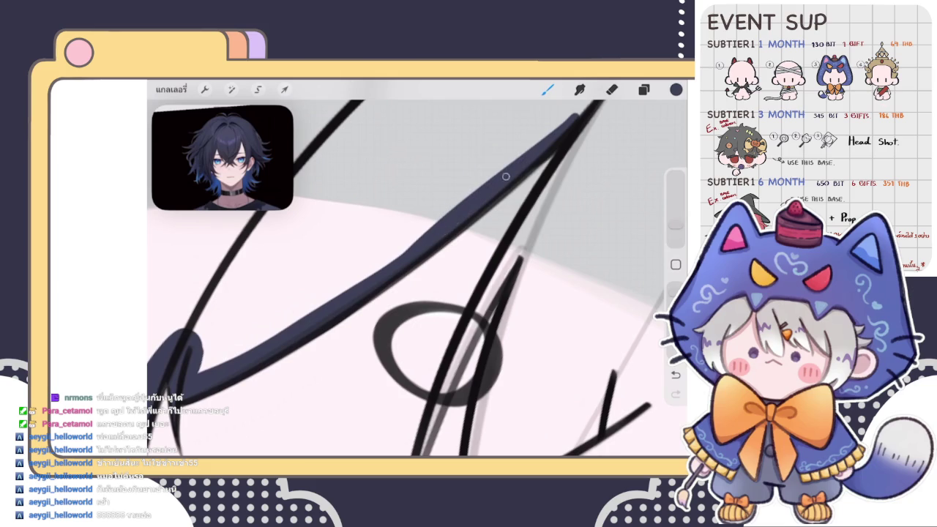
{"action": "left_click_drag", "start_coordinate": [556, 146], "coordinate": [596, 106]}
{"action": "mouse_move", "coordinate": [429, 335]}
{"action": "left_mouse_down"}
{"action": "mouse_move", "coordinate": [407, 283]}
{"action": "mouse_move", "coordinate": [344, 286]}
{"action": "left_mouse_up"}
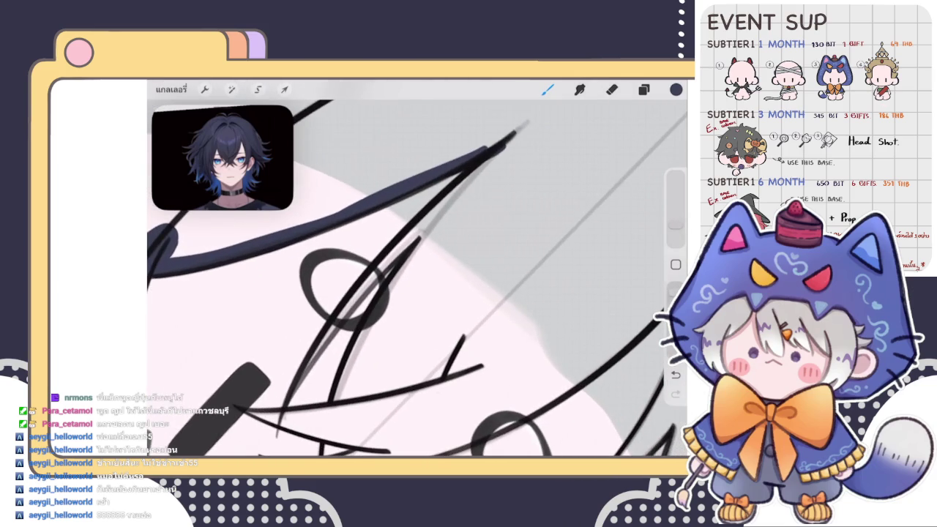
{"action": "mouse_move", "coordinate": [495, 152]}
{"action": "left_mouse_down"}
{"action": "mouse_move", "coordinate": [366, 284]}
{"action": "mouse_move", "coordinate": [401, 234]}
{"action": "left_mouse_up"}
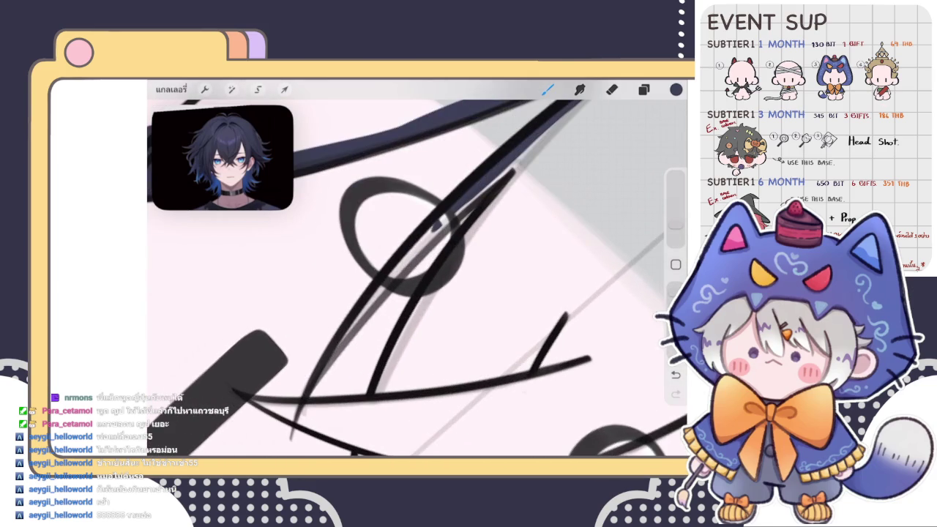
{"action": "mouse_move", "coordinate": [336, 355]}
{"action": "left_mouse_down"}
{"action": "mouse_move", "coordinate": [497, 177]}
{"action": "mouse_move", "coordinate": [385, 282]}
{"action": "left_mouse_up"}
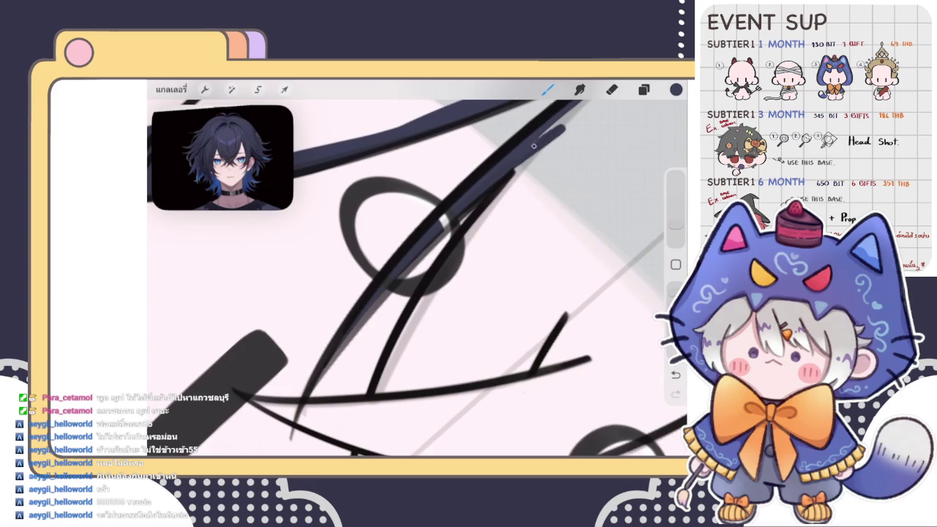
{"action": "mouse_move", "coordinate": [564, 126]}
{"action": "left_mouse_down"}
{"action": "mouse_move", "coordinate": [469, 234]}
{"action": "mouse_move", "coordinate": [373, 391]}
{"action": "mouse_move", "coordinate": [552, 133]}
{"action": "left_mouse_up"}
- Zoom in on the bangs and fill a wedge-shaped fringe strand with navy
{"action": "scroll", "coordinate": [417, 271], "scroll_direction": "down", "scroll_amount": 5}
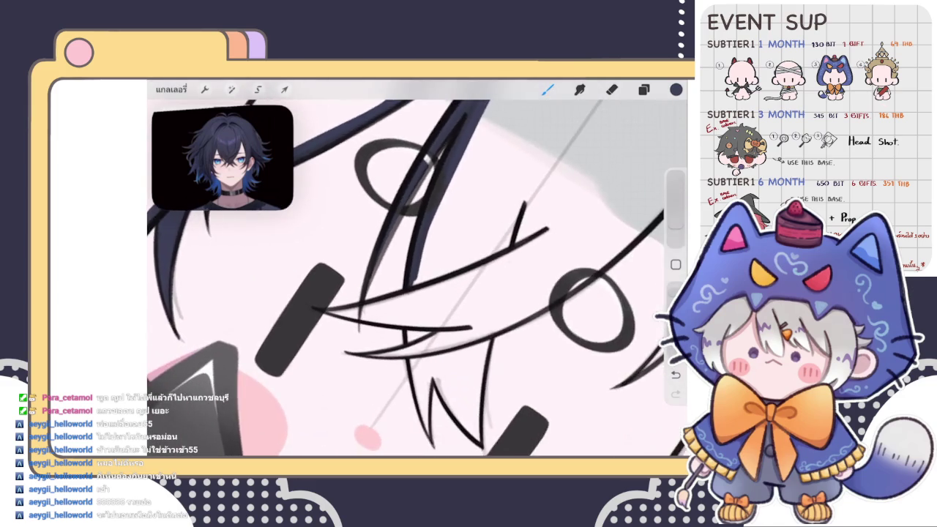
{"action": "scroll", "coordinate": [417, 278], "scroll_direction": "up", "scroll_amount": 2}
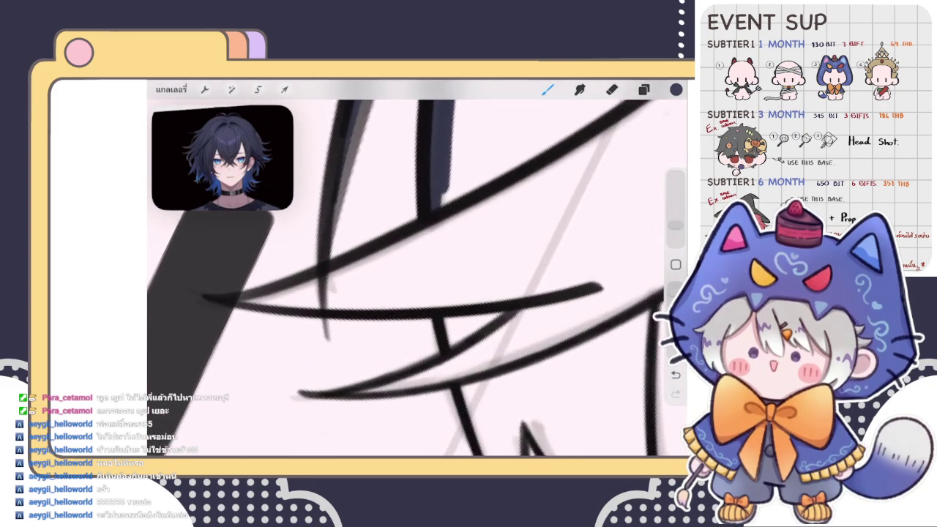
{"action": "scroll", "coordinate": [417, 279], "scroll_direction": "up", "scroll_amount": 2}
{"action": "scroll", "coordinate": [417, 278], "scroll_direction": "up", "scroll_amount": 2}
{"action": "scroll", "coordinate": [417, 278], "scroll_direction": "up", "scroll_amount": 2}
{"action": "scroll", "coordinate": [417, 278], "scroll_direction": "up", "scroll_amount": 2}
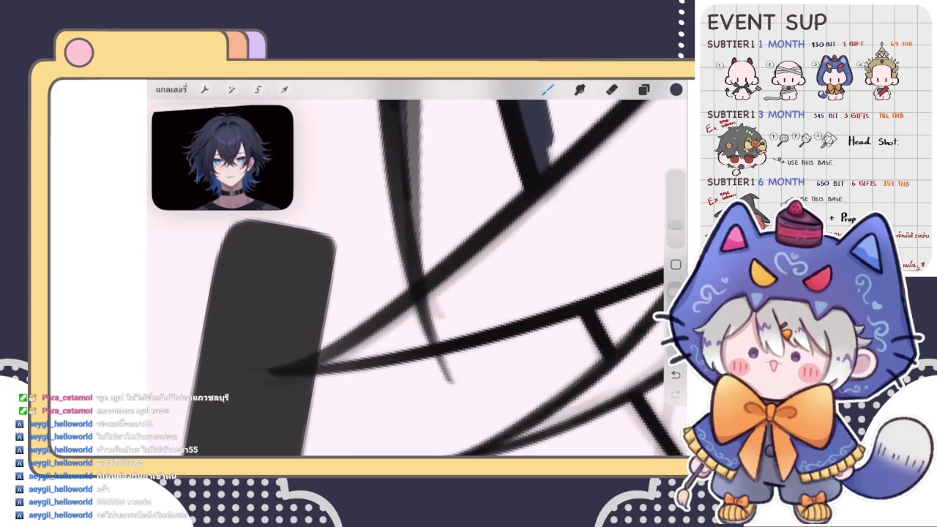
{"action": "mouse_move", "coordinate": [328, 360]}
{"action": "left_mouse_down"}
{"action": "mouse_move", "coordinate": [510, 241]}
{"action": "mouse_move", "coordinate": [582, 167]}
{"action": "left_mouse_up"}
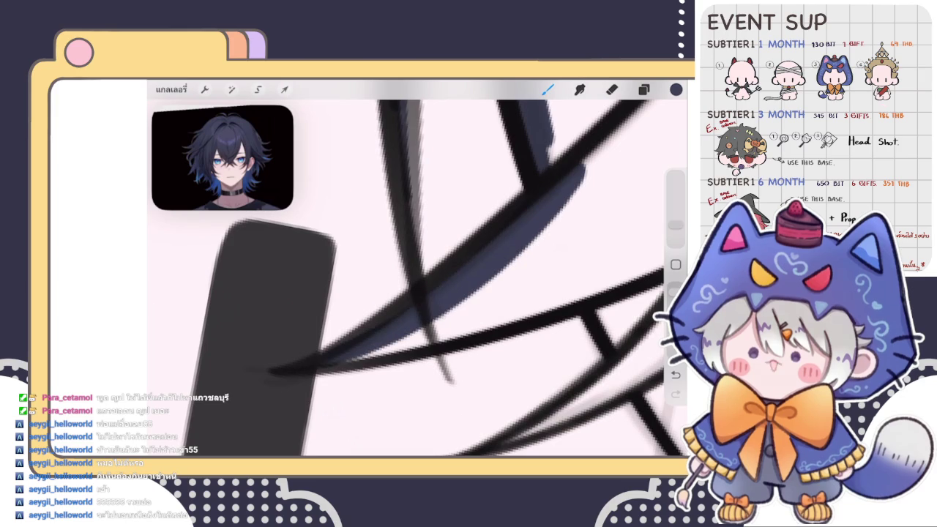
{"action": "left_click_drag", "start_coordinate": [349, 360], "coordinate": [548, 283]}
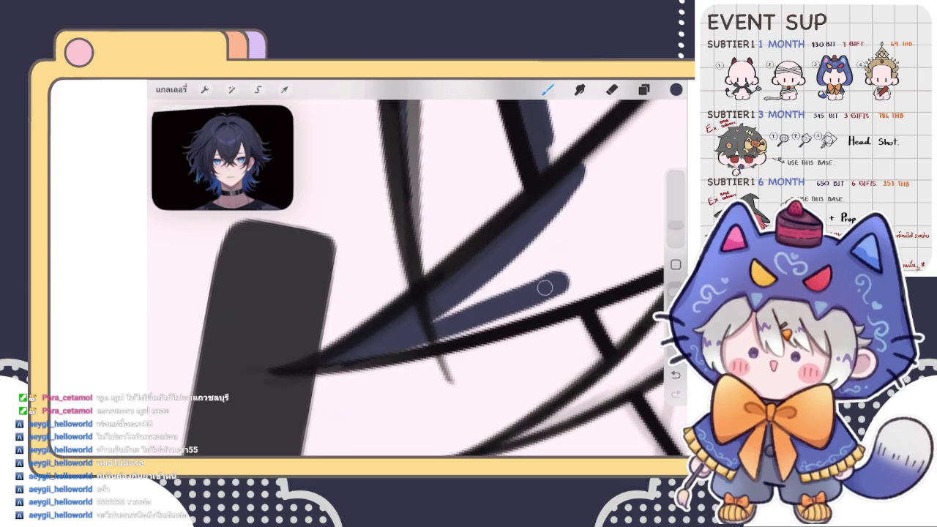
{"action": "mouse_move", "coordinate": [453, 322]}
{"action": "left_mouse_down"}
{"action": "mouse_move", "coordinate": [549, 285]}
{"action": "mouse_move", "coordinate": [610, 278]}
{"action": "mouse_move", "coordinate": [461, 301]}
{"action": "left_mouse_up"}
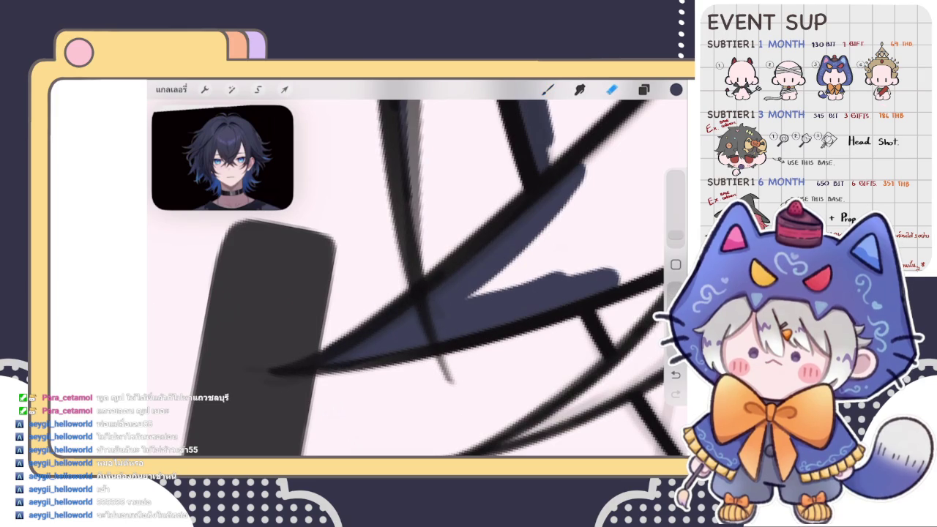
- Briefly toggle the eraser, then extend the navy wedge and thicken its lower line
{"action": "left_click", "coordinate": [612, 90]}
{"action": "left_click", "coordinate": [547, 90]}
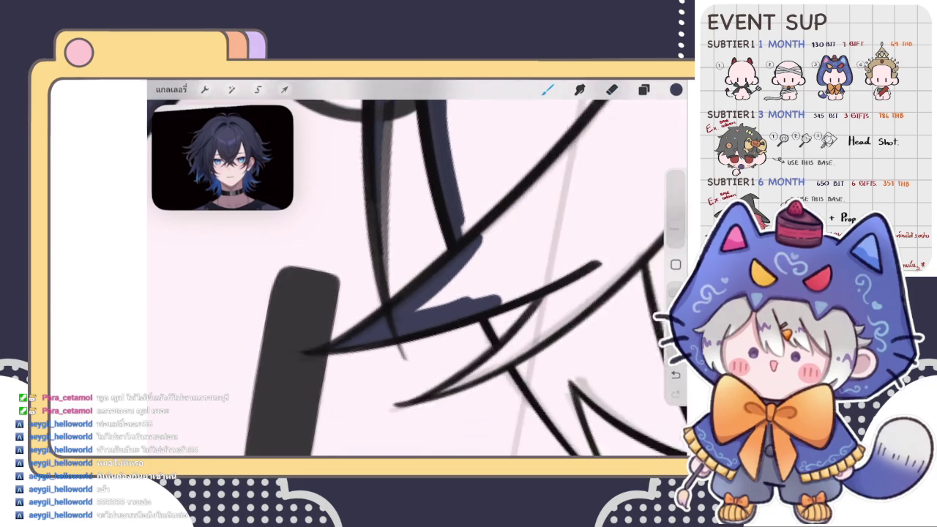
{"action": "mouse_move", "coordinate": [375, 337]}
{"action": "left_mouse_down"}
{"action": "mouse_move", "coordinate": [519, 310]}
{"action": "mouse_move", "coordinate": [604, 274]}
{"action": "mouse_move", "coordinate": [532, 315]}
{"action": "mouse_move", "coordinate": [505, 355]}
{"action": "left_mouse_up"}
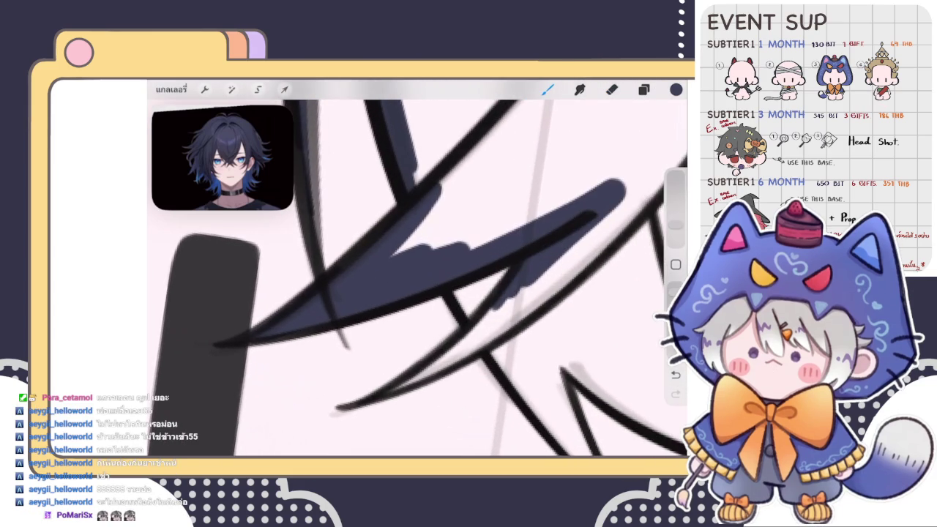
{"action": "left_click_drag", "start_coordinate": [513, 294], "coordinate": [410, 388]}
{"action": "left_click_drag", "start_coordinate": [494, 308], "coordinate": [406, 385]}
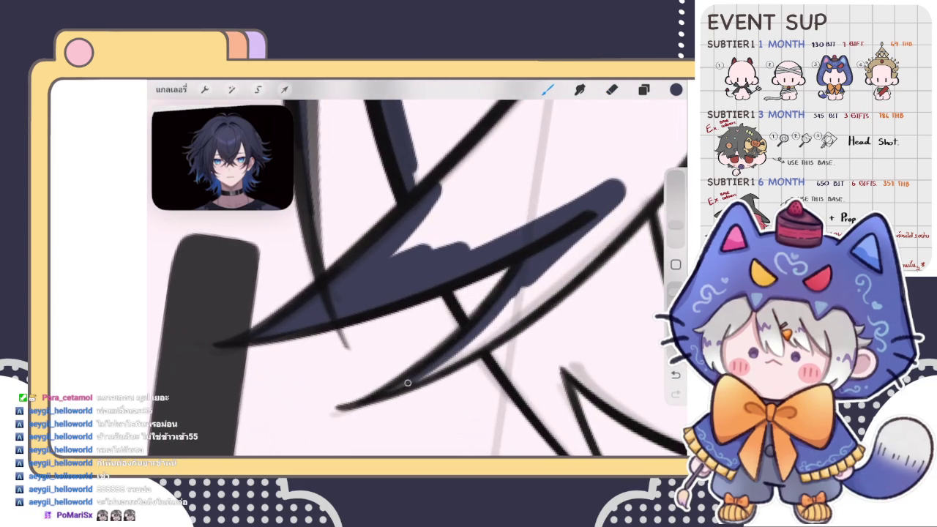
{"action": "mouse_move", "coordinate": [454, 359]}
{"action": "left_mouse_down"}
{"action": "mouse_move", "coordinate": [395, 391]}
{"action": "mouse_move", "coordinate": [585, 256]}
{"action": "mouse_move", "coordinate": [655, 176]}
{"action": "left_mouse_up"}
{"action": "left_click_drag", "start_coordinate": [607, 220], "coordinate": [490, 325]}
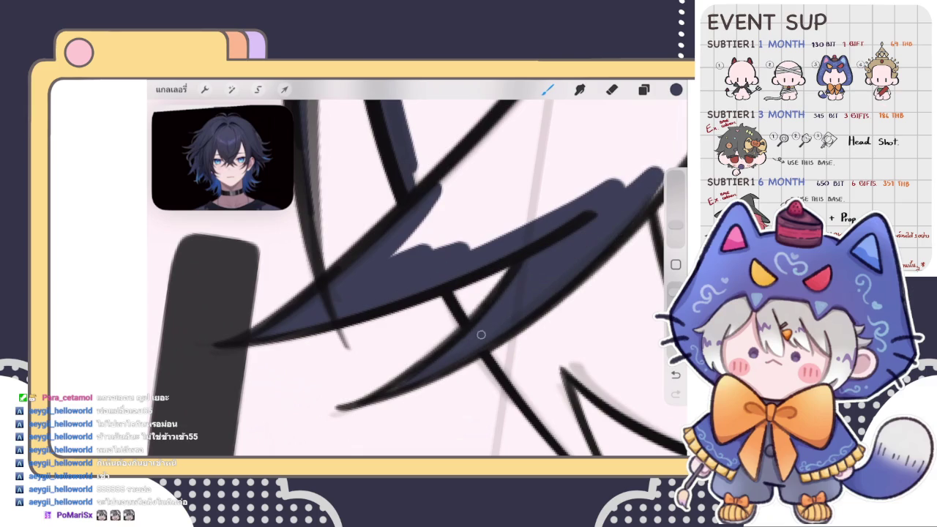
{"action": "left_click_drag", "start_coordinate": [622, 191], "coordinate": [634, 185]}
- Extend the navy strand up to the eye outline
{"action": "scroll", "coordinate": [417, 278], "scroll_direction": "down", "scroll_amount": 2}
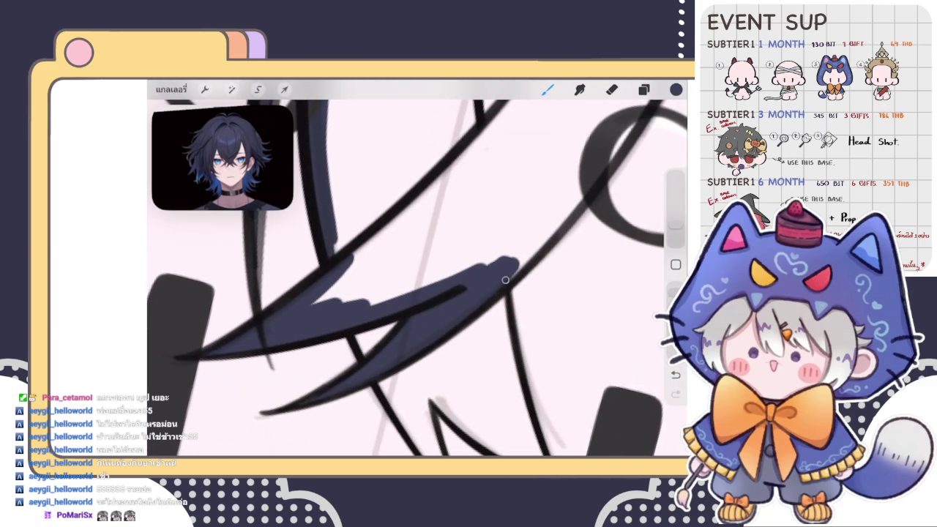
{"action": "mouse_move", "coordinate": [505, 280]}
{"action": "left_mouse_down"}
{"action": "mouse_move", "coordinate": [579, 192]}
{"action": "mouse_move", "coordinate": [600, 146]}
{"action": "left_mouse_up"}
{"action": "left_click_drag", "start_coordinate": [541, 227], "coordinate": [593, 191]}
{"action": "mouse_move", "coordinate": [535, 260]}
{"action": "left_mouse_down"}
{"action": "mouse_move", "coordinate": [579, 207]}
{"action": "mouse_move", "coordinate": [628, 122]}
{"action": "mouse_move", "coordinate": [615, 162]}
{"action": "left_mouse_up"}
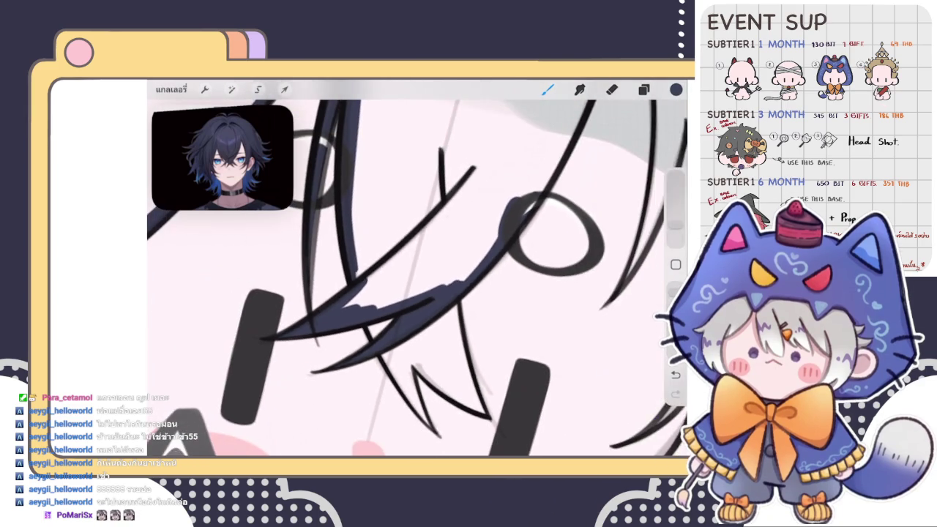
- Outline the V-shaped strand in navy and fill it with ColorDrop
{"action": "scroll", "coordinate": [418, 278], "scroll_direction": "up", "scroll_amount": 3}
{"action": "scroll", "coordinate": [417, 278], "scroll_direction": "up", "scroll_amount": 2}
{"action": "scroll", "coordinate": [417, 278], "scroll_direction": "up", "scroll_amount": 2}
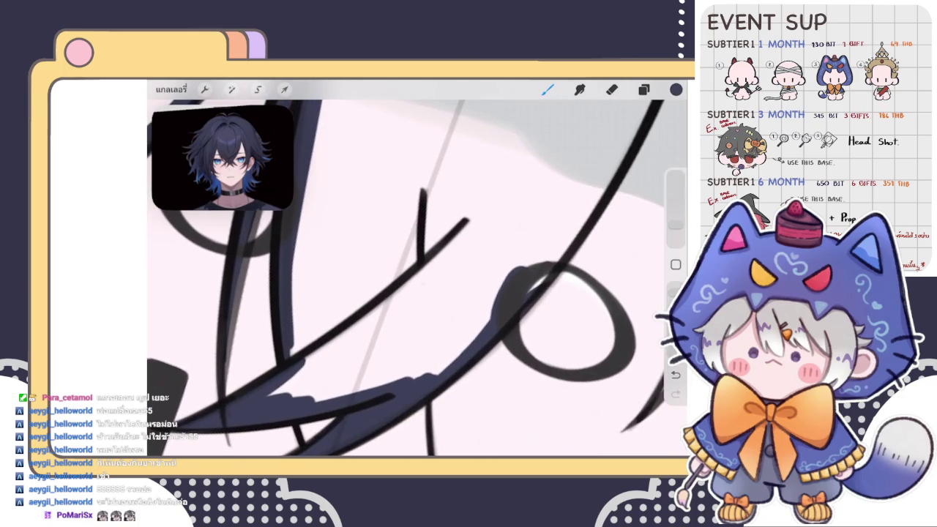
{"action": "scroll", "coordinate": [417, 278], "scroll_direction": "down", "scroll_amount": 2}
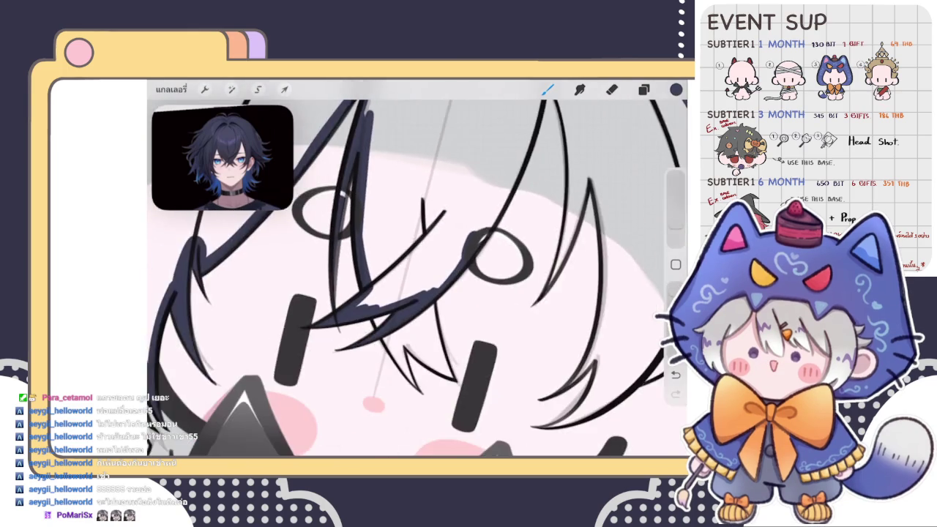
{"action": "scroll", "coordinate": [417, 279], "scroll_direction": "down", "scroll_amount": 2}
{"action": "scroll", "coordinate": [417, 278], "scroll_direction": "up", "scroll_amount": 2}
{"action": "left_click_drag", "start_coordinate": [350, 224], "coordinate": [383, 344]}
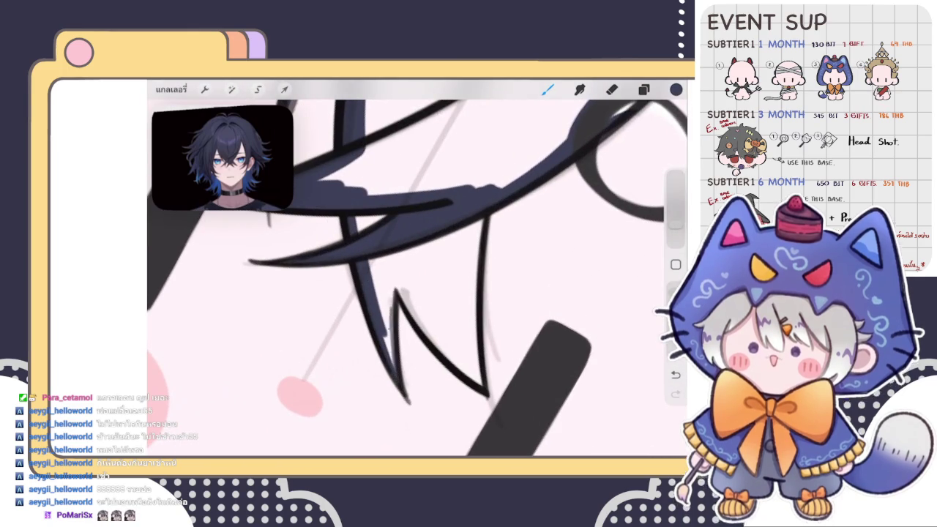
{"action": "mouse_move", "coordinate": [382, 350]}
{"action": "left_mouse_down"}
{"action": "mouse_move", "coordinate": [392, 282]}
{"action": "mouse_move", "coordinate": [392, 328]}
{"action": "left_mouse_up"}
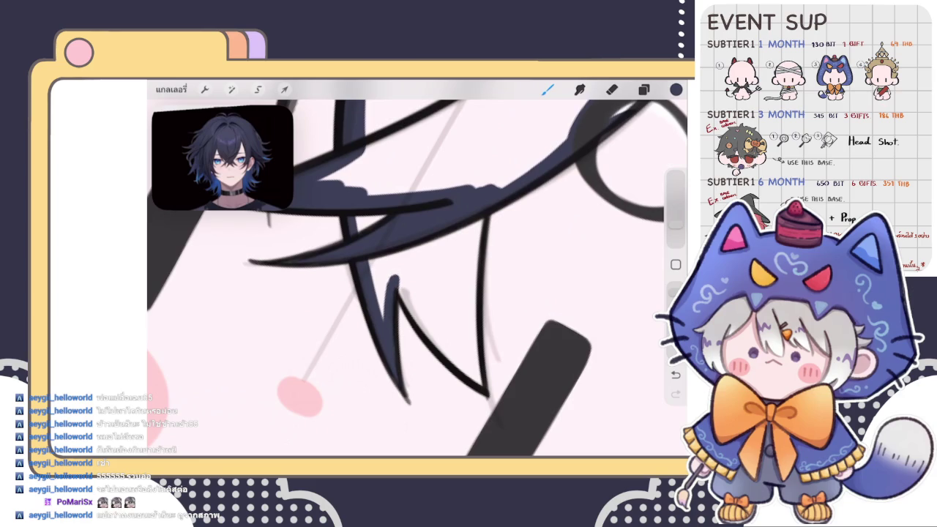
{"action": "mouse_move", "coordinate": [396, 282]}
{"action": "left_mouse_down"}
{"action": "mouse_move", "coordinate": [441, 350]}
{"action": "mouse_move", "coordinate": [483, 385]}
{"action": "mouse_move", "coordinate": [476, 263]}
{"action": "mouse_move", "coordinate": [485, 198]}
{"action": "left_mouse_up"}
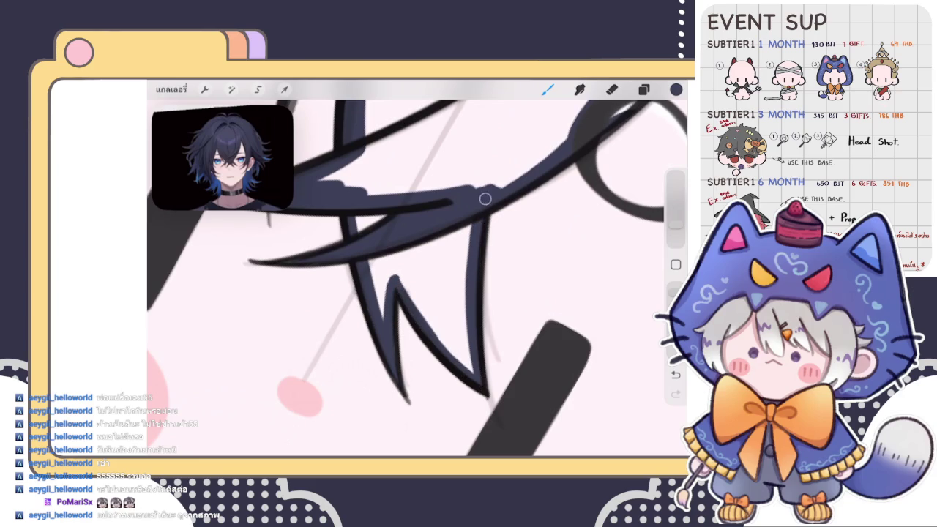
{"action": "left_click_drag", "start_coordinate": [382, 210], "coordinate": [350, 233]}
{"action": "left_click_drag", "start_coordinate": [675, 89], "coordinate": [421, 307]}
{"action": "left_click", "coordinate": [373, 216]}
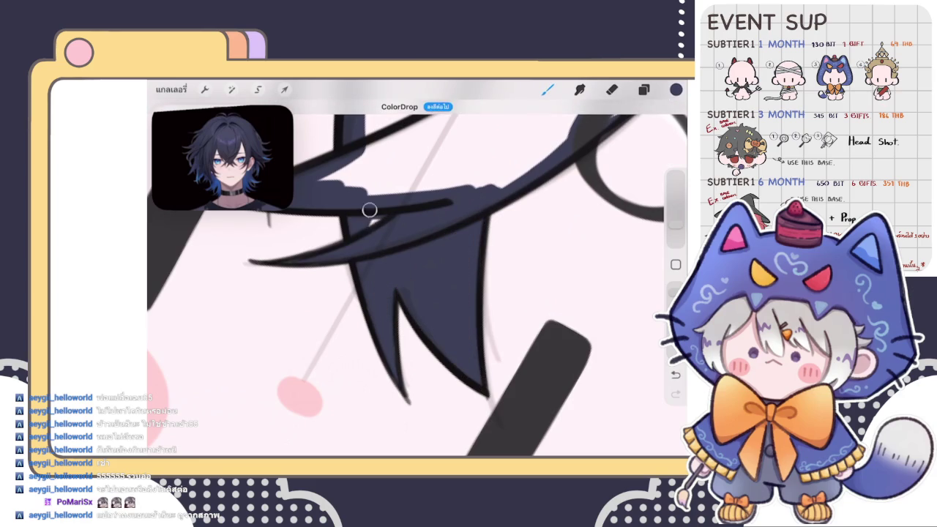
- Paint navy strands along the upper eye line and beside the eye
{"action": "scroll", "coordinate": [417, 278], "scroll_direction": "down", "scroll_amount": 3}
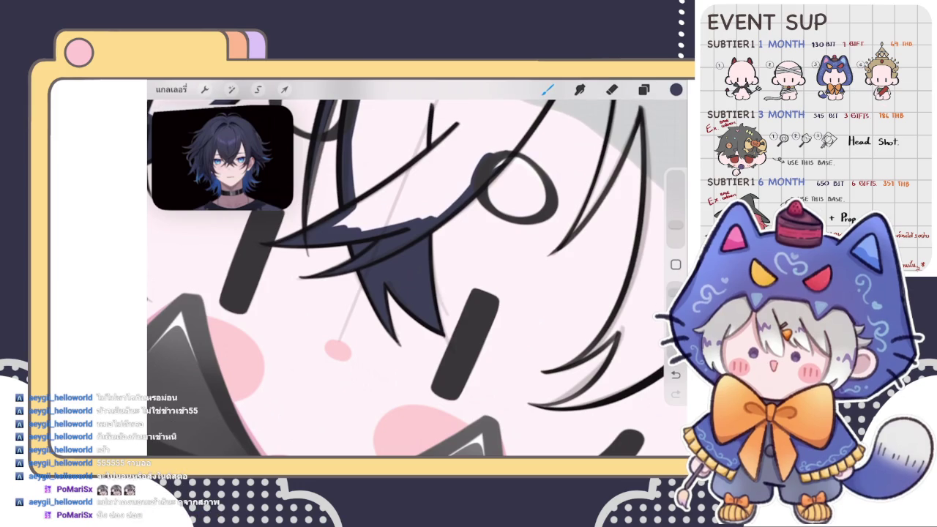
{"action": "scroll", "coordinate": [417, 278], "scroll_direction": "up", "scroll_amount": 2}
{"action": "scroll", "coordinate": [418, 278], "scroll_direction": "up", "scroll_amount": 2}
{"action": "scroll", "coordinate": [418, 278], "scroll_direction": "up", "scroll_amount": 2}
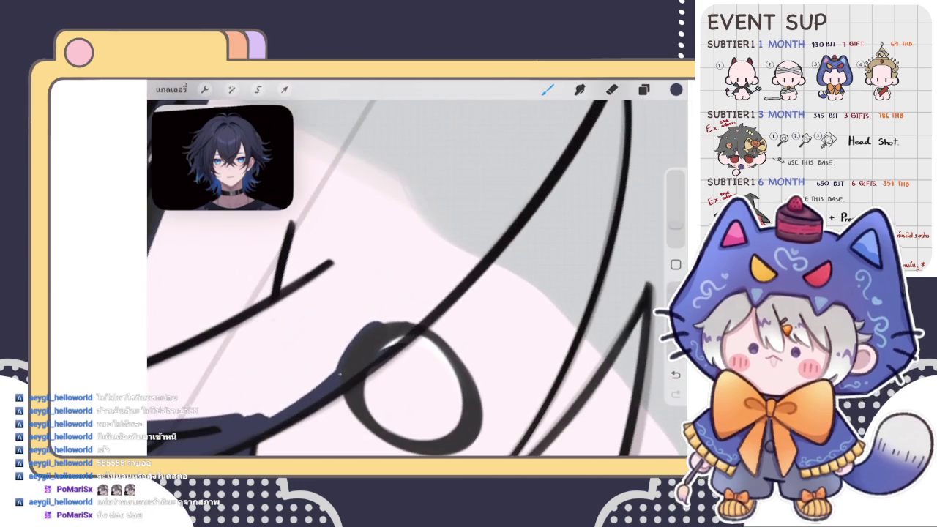
{"action": "mouse_move", "coordinate": [399, 322]}
{"action": "left_mouse_down"}
{"action": "mouse_move", "coordinate": [477, 266]}
{"action": "mouse_move", "coordinate": [553, 158]}
{"action": "left_mouse_up"}
{"action": "scroll", "coordinate": [418, 278], "scroll_direction": "down", "scroll_amount": 1}
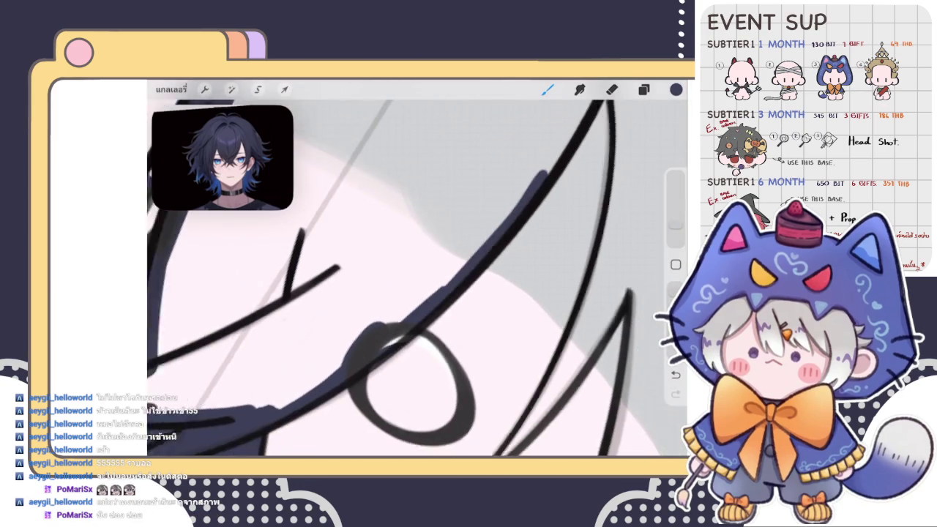
{"action": "scroll", "coordinate": [417, 278], "scroll_direction": "down", "scroll_amount": 2}
{"action": "scroll", "coordinate": [417, 278], "scroll_direction": "down", "scroll_amount": 1}
{"action": "left_click_drag", "start_coordinate": [399, 322], "coordinate": [474, 244]}
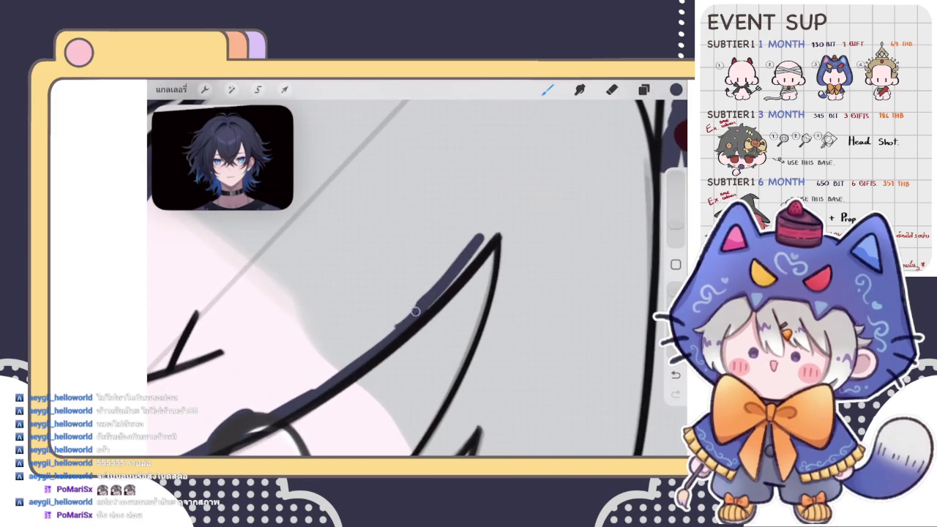
{"action": "left_click_drag", "start_coordinate": [409, 315], "coordinate": [513, 212]}
{"action": "mouse_move", "coordinate": [454, 268]}
{"action": "left_mouse_down"}
{"action": "mouse_move", "coordinate": [504, 222]}
{"action": "mouse_move", "coordinate": [506, 284]}
{"action": "mouse_move", "coordinate": [480, 361]}
{"action": "left_mouse_up"}
{"action": "left_click_drag", "start_coordinate": [498, 302], "coordinate": [446, 423]}
- Continue the navy strand down the left side of the eye, then zoom out
{"action": "scroll", "coordinate": [417, 278], "scroll_direction": "down", "scroll_amount": 2}
{"action": "scroll", "coordinate": [417, 278], "scroll_direction": "up", "scroll_amount": 2}
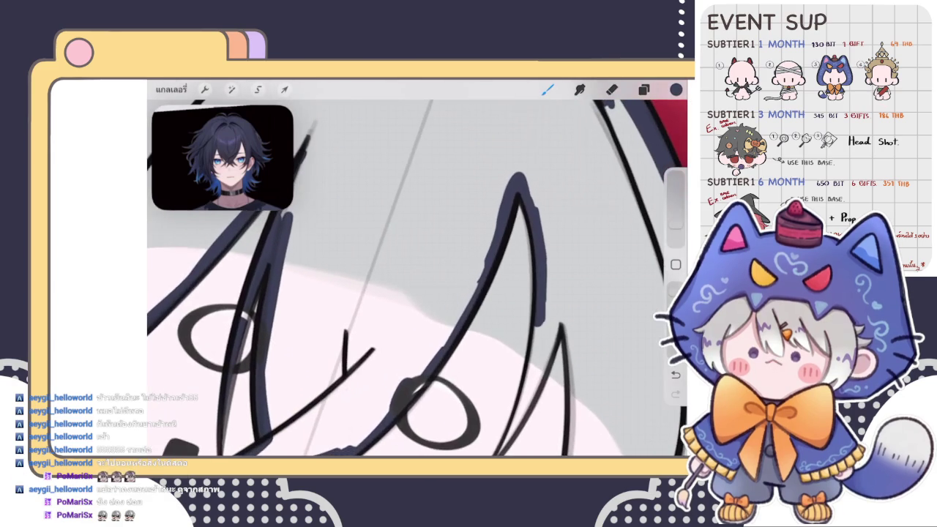
{"action": "left_click_drag", "start_coordinate": [502, 199], "coordinate": [425, 370]}
{"action": "left_click_drag", "start_coordinate": [480, 268], "coordinate": [416, 381]}
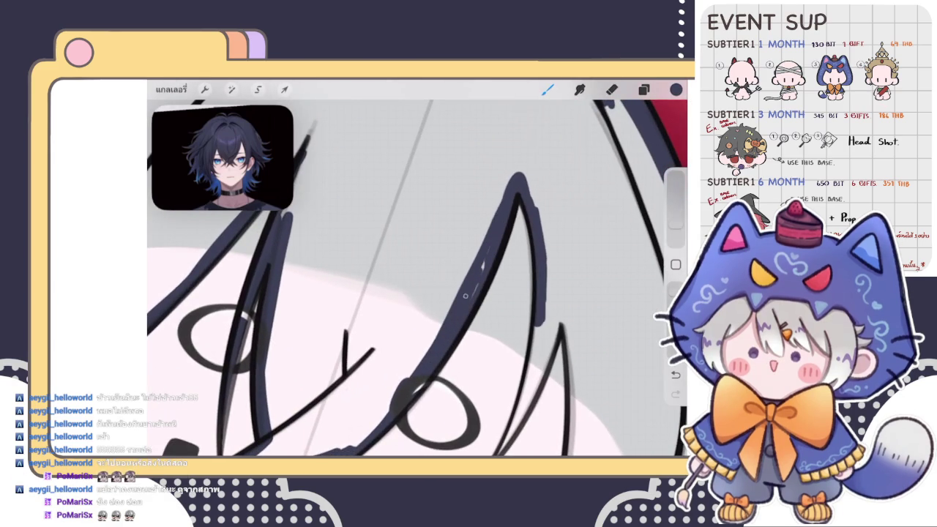
{"action": "scroll", "coordinate": [417, 278], "scroll_direction": "down", "scroll_amount": 3}
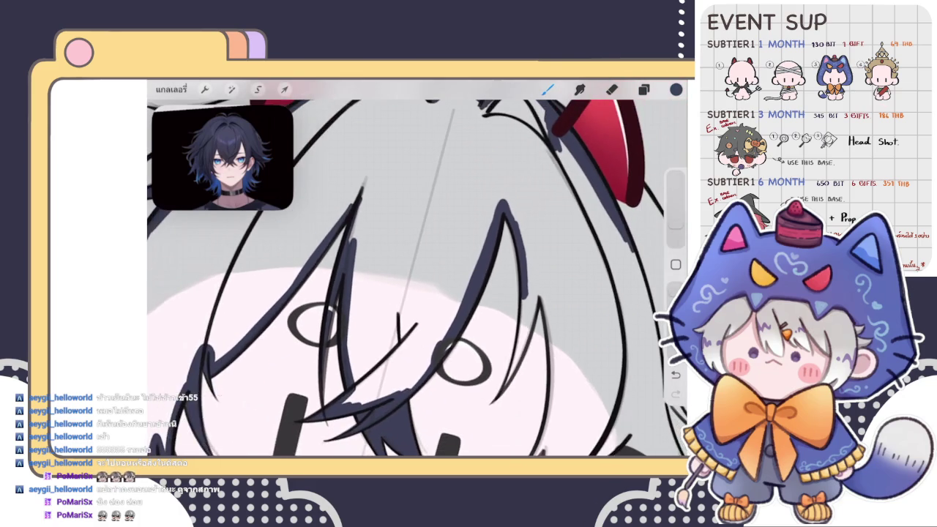
{"action": "scroll", "coordinate": [417, 278], "scroll_direction": "up", "scroll_amount": 2}
{"action": "scroll", "coordinate": [417, 278], "scroll_direction": "down", "scroll_amount": 1}
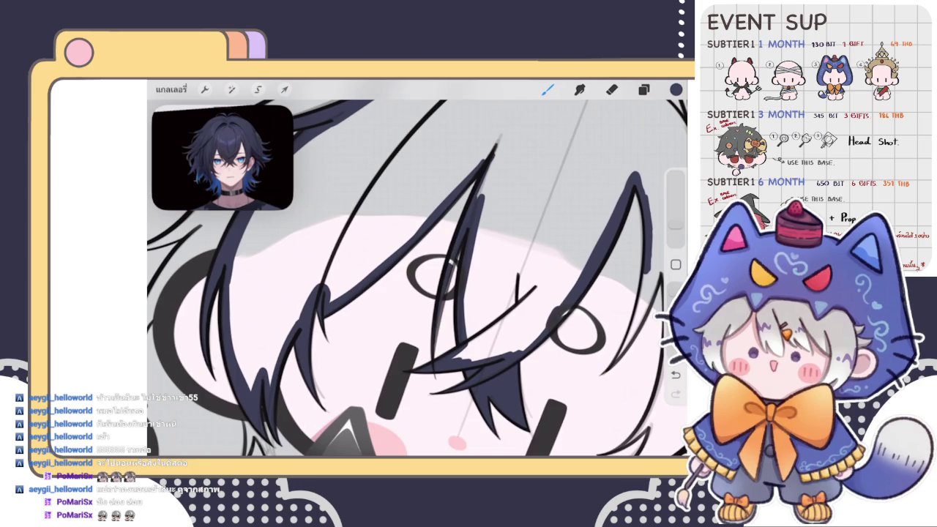
- Thicken a left hair strand line with short dark navy strokes
{"action": "scroll", "coordinate": [418, 278], "scroll_direction": "down", "scroll_amount": 5}
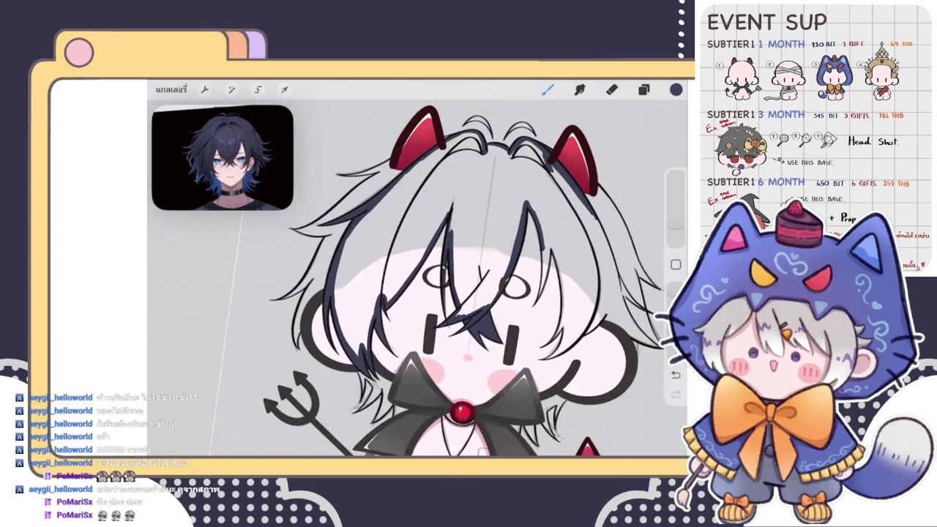
{"action": "scroll", "coordinate": [417, 278], "scroll_direction": "up", "scroll_amount": 5}
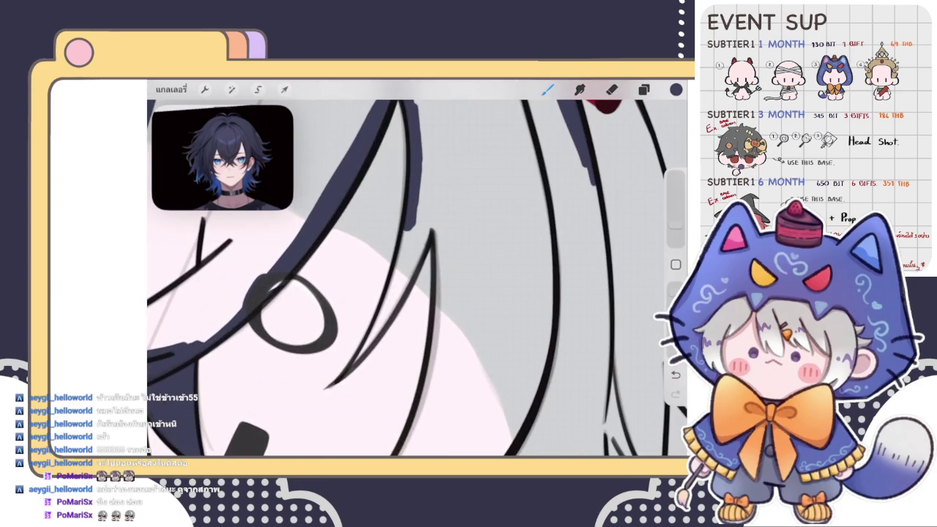
{"action": "mouse_move", "coordinate": [354, 364]}
{"action": "left_mouse_down"}
{"action": "mouse_move", "coordinate": [394, 300]}
{"action": "mouse_move", "coordinate": [409, 228]}
{"action": "left_mouse_up"}
{"action": "mouse_move", "coordinate": [388, 303]}
{"action": "left_mouse_down"}
{"action": "mouse_move", "coordinate": [410, 230]}
{"action": "mouse_move", "coordinate": [416, 262]}
{"action": "mouse_move", "coordinate": [428, 241]}
{"action": "left_mouse_up"}
{"action": "left_click_drag", "start_coordinate": [400, 287], "coordinate": [437, 209]}
{"action": "left_click_drag", "start_coordinate": [403, 265], "coordinate": [423, 199]}
{"action": "left_click_drag", "start_coordinate": [420, 234], "coordinate": [439, 204]}
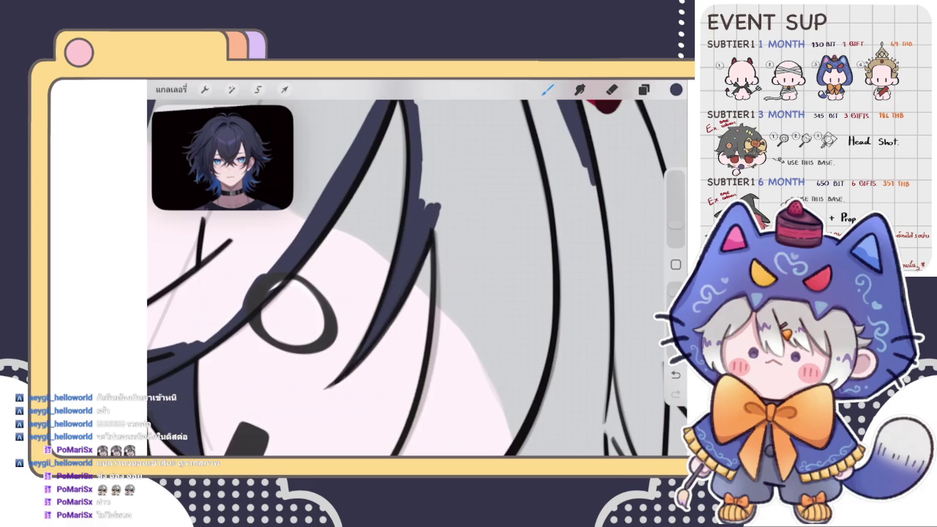
{"action": "left_click_drag", "start_coordinate": [442, 311], "coordinate": [436, 218]}
- Fill the left hair strand and its cluster with navy strokes
{"action": "left_click_drag", "start_coordinate": [410, 366], "coordinate": [373, 234]}
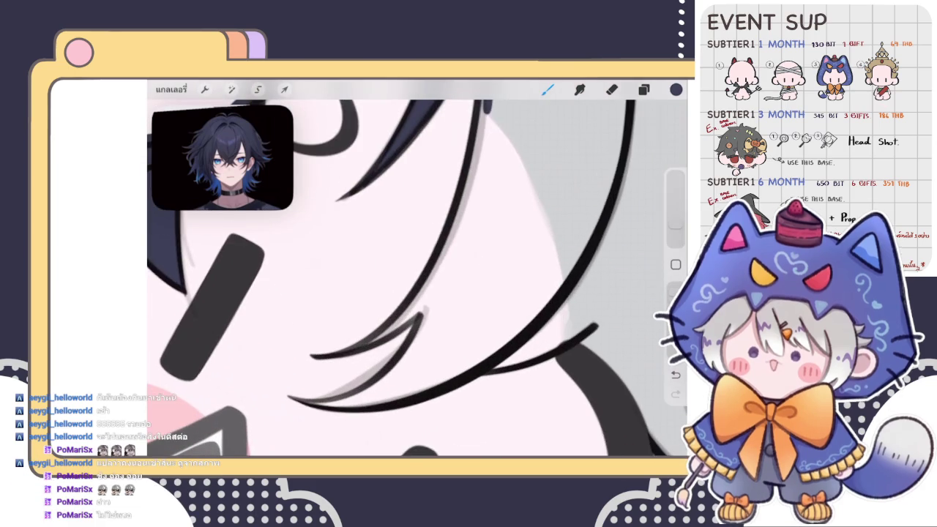
{"action": "left_click_drag", "start_coordinate": [401, 315], "coordinate": [459, 270]}
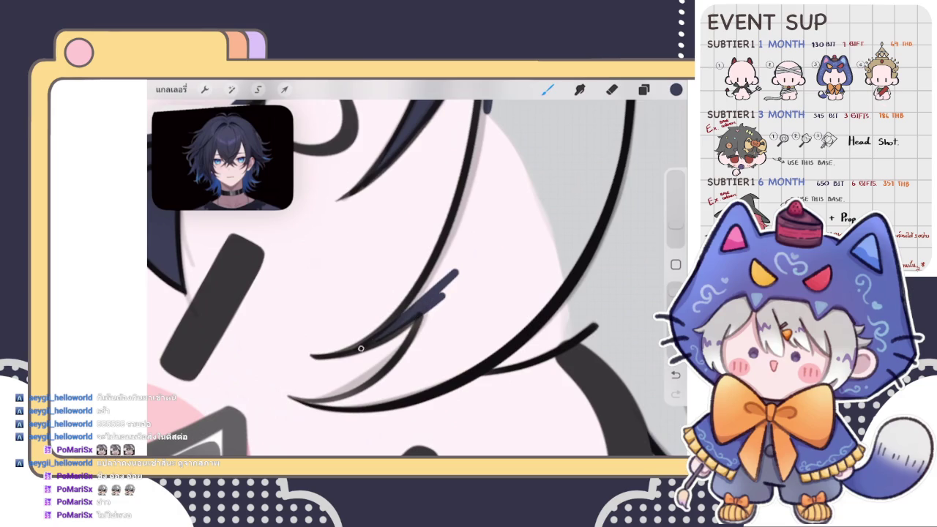
{"action": "left_click_drag", "start_coordinate": [455, 271], "coordinate": [423, 300]}
{"action": "mouse_move", "coordinate": [470, 197]}
{"action": "left_mouse_down"}
{"action": "mouse_move", "coordinate": [445, 263]}
{"action": "mouse_move", "coordinate": [454, 241]}
{"action": "left_mouse_up"}
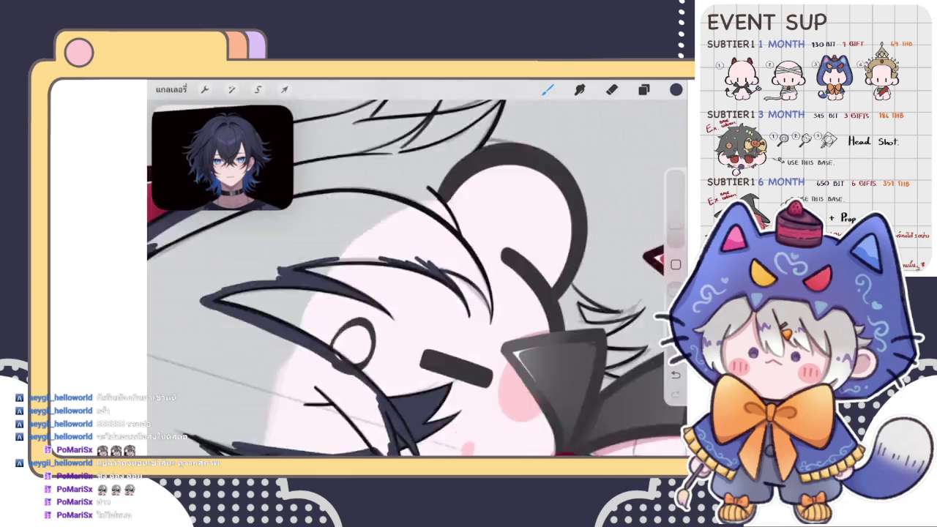
{"action": "left_click_drag", "start_coordinate": [398, 269], "coordinate": [334, 328]}
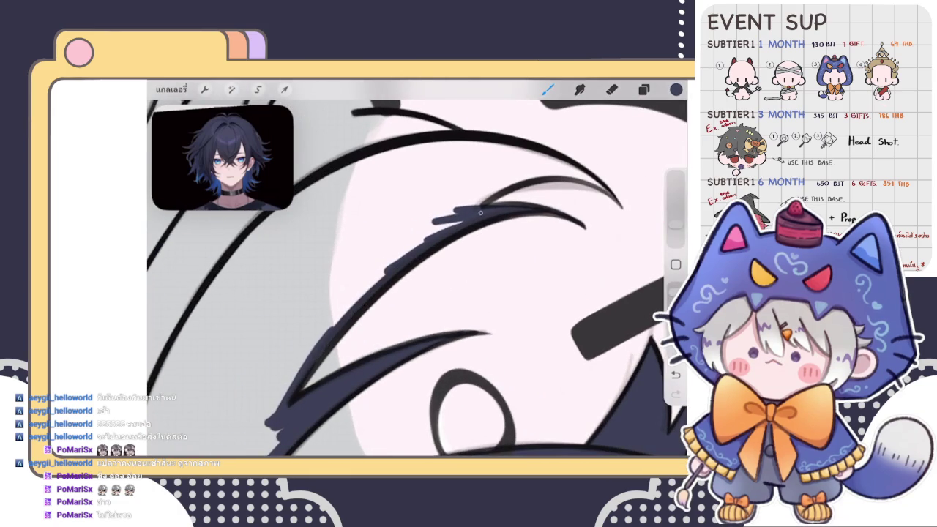
{"action": "left_click_drag", "start_coordinate": [443, 225], "coordinate": [326, 331]}
{"action": "left_click_drag", "start_coordinate": [394, 255], "coordinate": [319, 340]}
{"action": "left_click_drag", "start_coordinate": [443, 221], "coordinate": [351, 292]}
{"action": "mouse_move", "coordinate": [417, 278]}
{"action": "left_mouse_down"}
{"action": "mouse_move", "coordinate": [380, 264]}
{"action": "mouse_move", "coordinate": [410, 249]}
{"action": "mouse_move", "coordinate": [384, 319]}
{"action": "left_mouse_up"}
{"action": "left_click_drag", "start_coordinate": [441, 253], "coordinate": [388, 308]}
{"action": "mouse_move", "coordinate": [432, 273]}
{"action": "left_mouse_down"}
{"action": "mouse_move", "coordinate": [483, 232]}
{"action": "mouse_move", "coordinate": [439, 256]}
{"action": "left_mouse_up"}
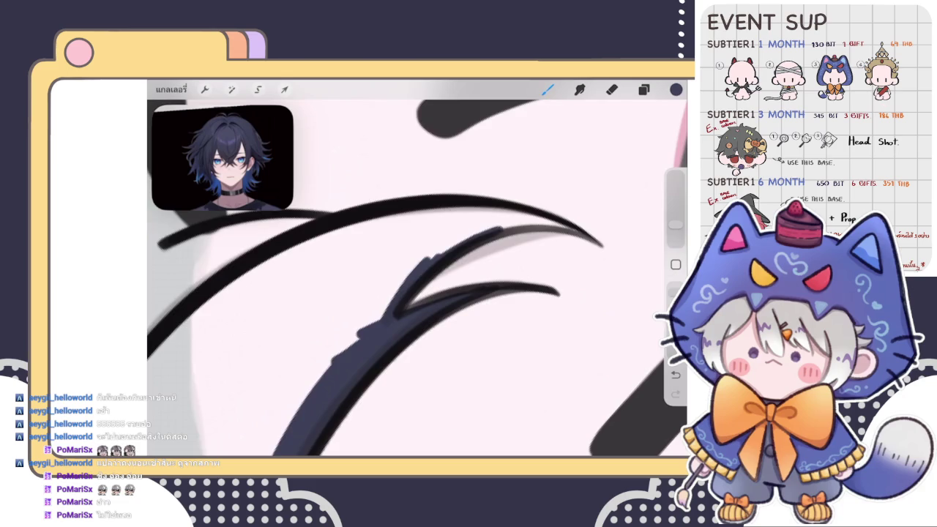
{"action": "left_click_drag", "start_coordinate": [410, 293], "coordinate": [439, 242]}
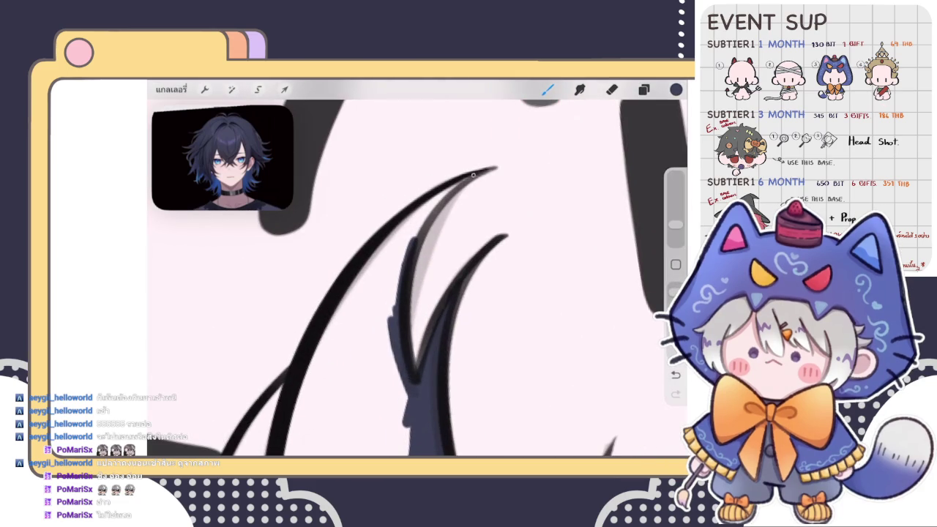
- Fill the strand's inside navy down to a soft scalloped bottom edge
{"action": "mouse_move", "coordinate": [473, 175]}
{"action": "left_mouse_down"}
{"action": "mouse_move", "coordinate": [416, 253]}
{"action": "mouse_move", "coordinate": [456, 185]}
{"action": "left_mouse_up"}
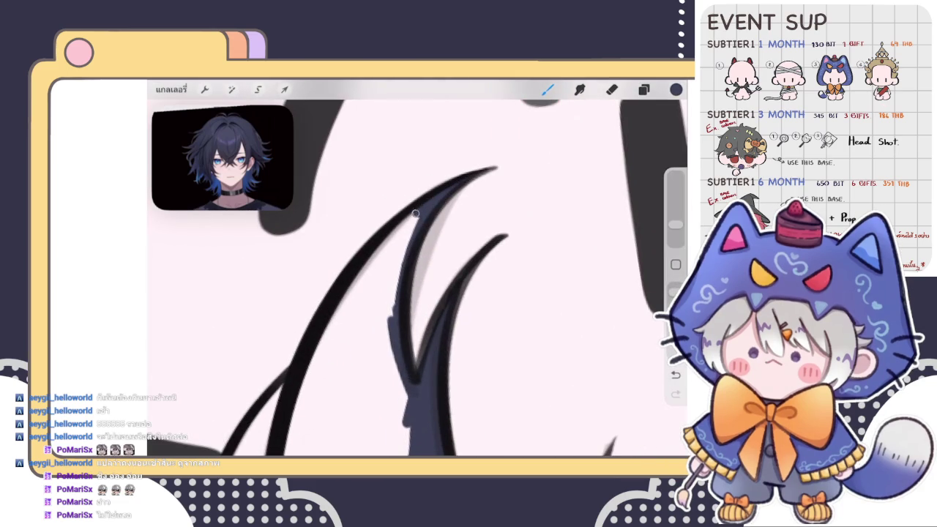
{"action": "mouse_move", "coordinate": [415, 213]}
{"action": "left_mouse_down"}
{"action": "mouse_move", "coordinate": [301, 424]}
{"action": "mouse_move", "coordinate": [351, 403]}
{"action": "left_mouse_up"}
{"action": "mouse_move", "coordinate": [395, 264]}
{"action": "left_mouse_down"}
{"action": "mouse_move", "coordinate": [377, 399]}
{"action": "mouse_move", "coordinate": [388, 408]}
{"action": "left_mouse_up"}
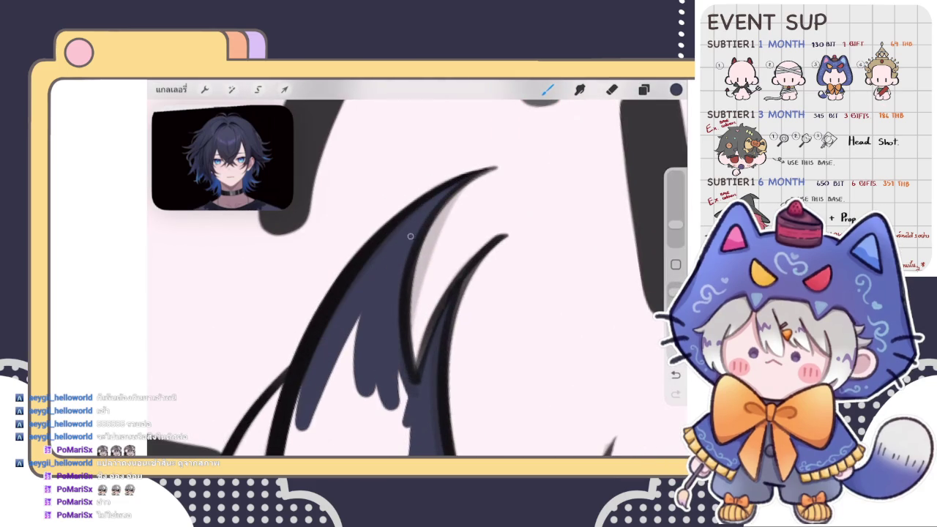
{"action": "mouse_move", "coordinate": [410, 373]}
{"action": "left_mouse_down"}
{"action": "mouse_move", "coordinate": [409, 428]}
{"action": "mouse_move", "coordinate": [347, 322]}
{"action": "mouse_move", "coordinate": [330, 424]}
{"action": "mouse_move", "coordinate": [293, 428]}
{"action": "left_mouse_up"}
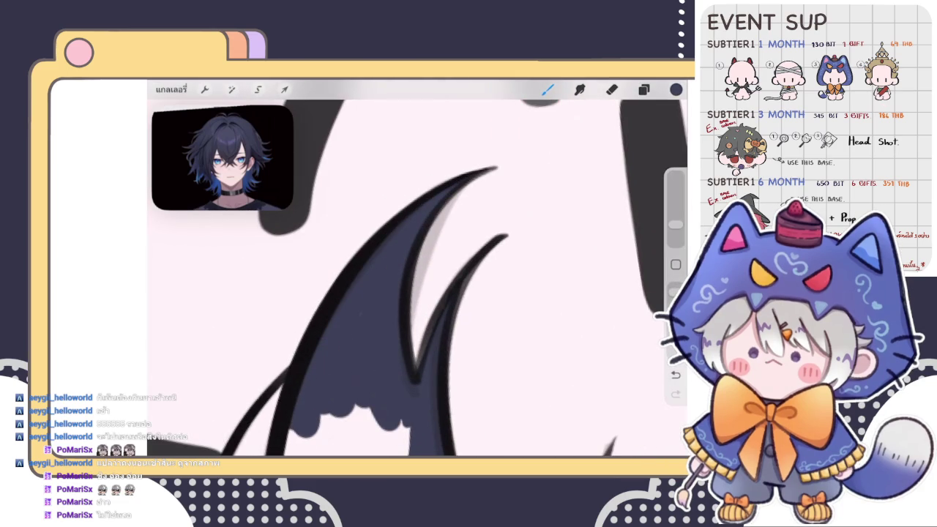
{"action": "scroll", "coordinate": [417, 271], "scroll_direction": "down", "scroll_amount": 3}
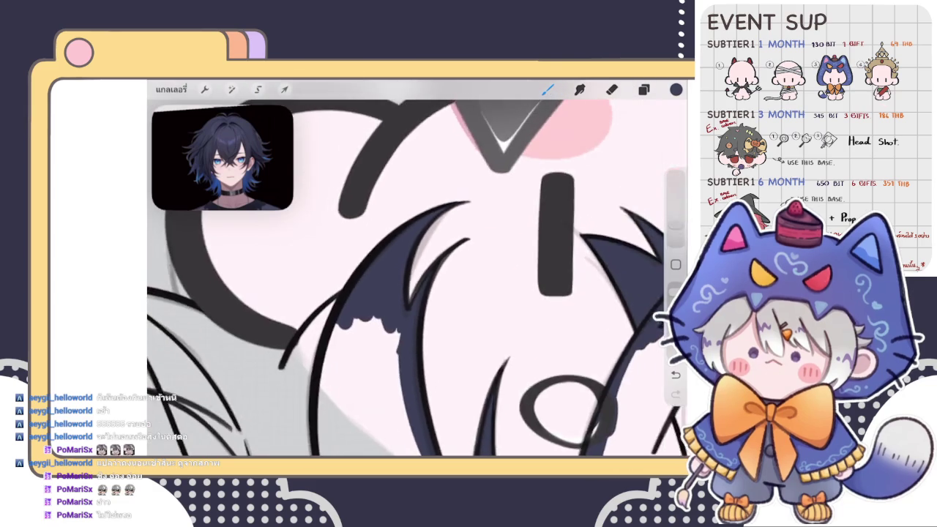
{"action": "scroll", "coordinate": [417, 279], "scroll_direction": "up", "scroll_amount": 1}
- Paint navy along the left outer hair line, undo a stray stroke, and extend the fill
{"action": "left_click_drag", "start_coordinate": [399, 224], "coordinate": [331, 311]}
{"action": "left_click_drag", "start_coordinate": [406, 194], "coordinate": [452, 148]}
{"action": "key", "text": "ctrl+z"}
{"action": "scroll", "coordinate": [417, 278], "scroll_direction": "up", "scroll_amount": 2}
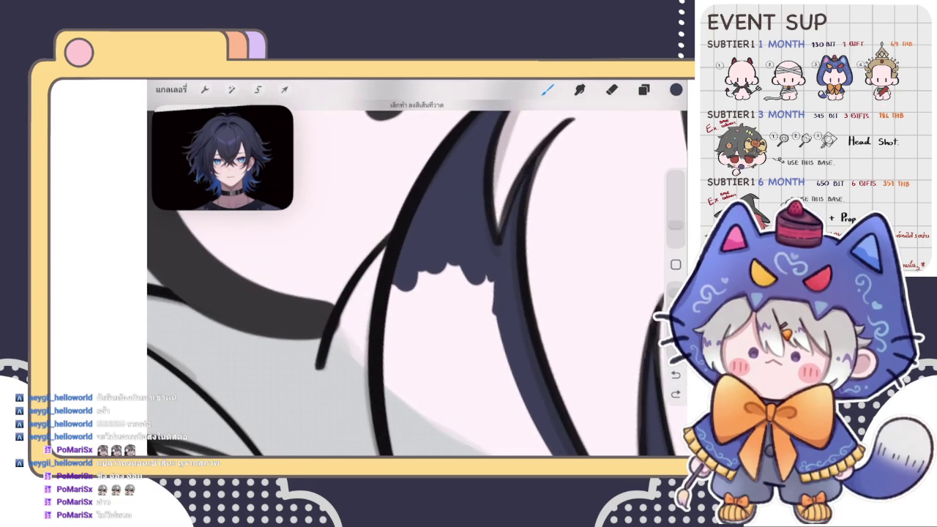
{"action": "mouse_move", "coordinate": [384, 258]}
{"action": "left_mouse_down"}
{"action": "mouse_move", "coordinate": [322, 373]}
{"action": "mouse_move", "coordinate": [356, 289]}
{"action": "mouse_move", "coordinate": [316, 392]}
{"action": "mouse_move", "coordinate": [429, 262]}
{"action": "mouse_move", "coordinate": [508, 325]}
{"action": "mouse_move", "coordinate": [483, 286]}
{"action": "mouse_move", "coordinate": [402, 281]}
{"action": "mouse_move", "coordinate": [446, 307]}
{"action": "left_mouse_up"}
{"action": "left_click_drag", "start_coordinate": [333, 370], "coordinate": [316, 399]}
{"action": "scroll", "coordinate": [417, 278], "scroll_direction": "down", "scroll_amount": 3}
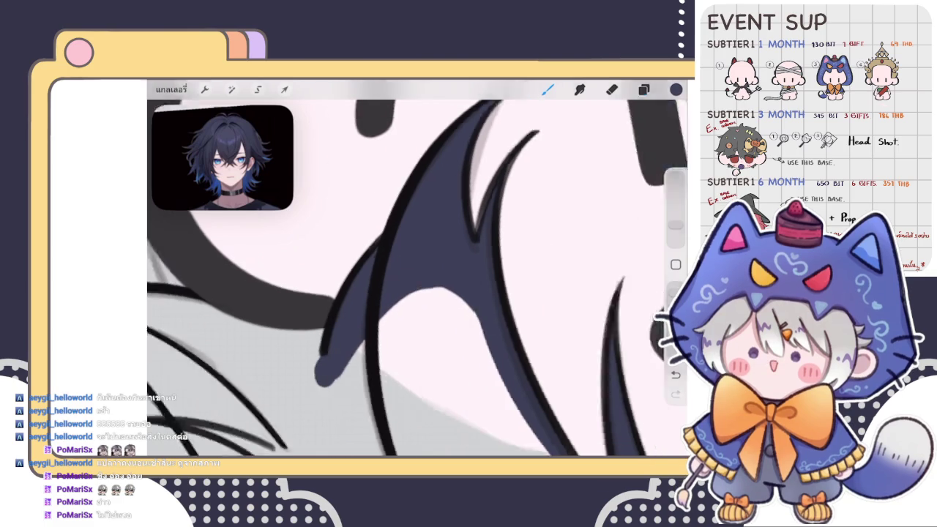
{"action": "scroll", "coordinate": [417, 278], "scroll_direction": "down", "scroll_amount": 3}
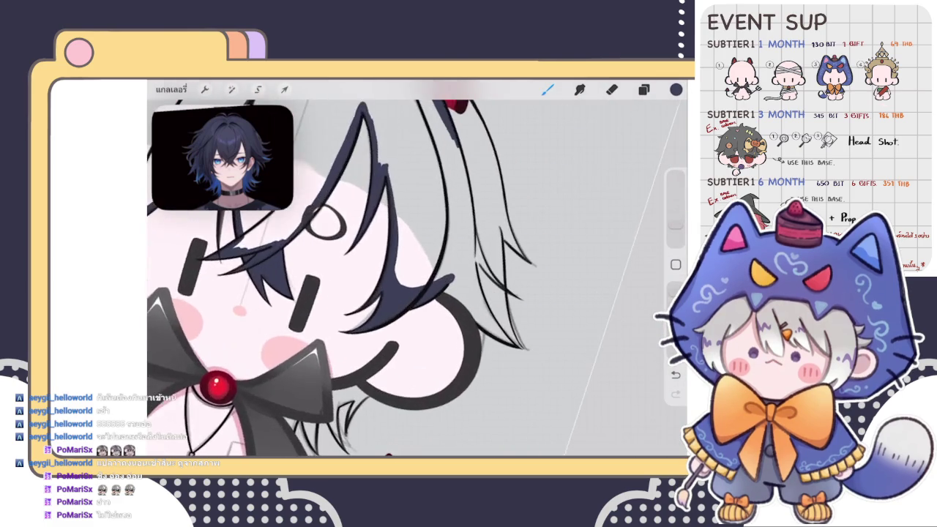
- Lay navy strokes along the outline and band of the right hair strand
{"action": "scroll", "coordinate": [417, 278], "scroll_direction": "up", "scroll_amount": 3}
{"action": "mouse_move", "coordinate": [383, 241]}
{"action": "left_mouse_down"}
{"action": "mouse_move", "coordinate": [415, 399]}
{"action": "mouse_move", "coordinate": [483, 189]}
{"action": "left_mouse_up"}
{"action": "mouse_move", "coordinate": [454, 233]}
{"action": "left_mouse_down"}
{"action": "mouse_move", "coordinate": [409, 358]}
{"action": "mouse_move", "coordinate": [386, 224]}
{"action": "left_mouse_up"}
{"action": "left_click_drag", "start_coordinate": [413, 333], "coordinate": [388, 224]}
{"action": "left_click_drag", "start_coordinate": [417, 315], "coordinate": [397, 221]}
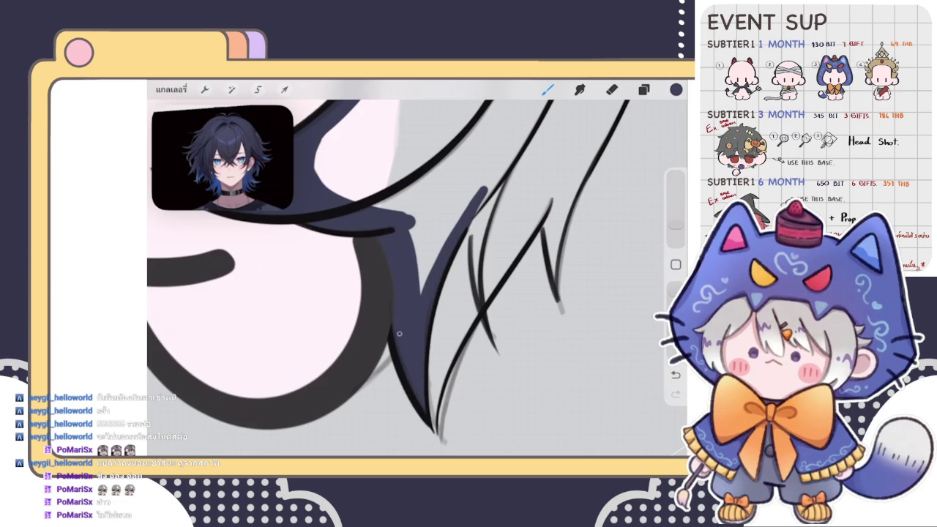
- Undo and redo the navy strand fill, widening its left edge and extending it rightward
{"action": "key", "text": "ctrl+z"}
{"action": "scroll", "coordinate": [395, 278], "scroll_direction": "right", "scroll_amount": 3}
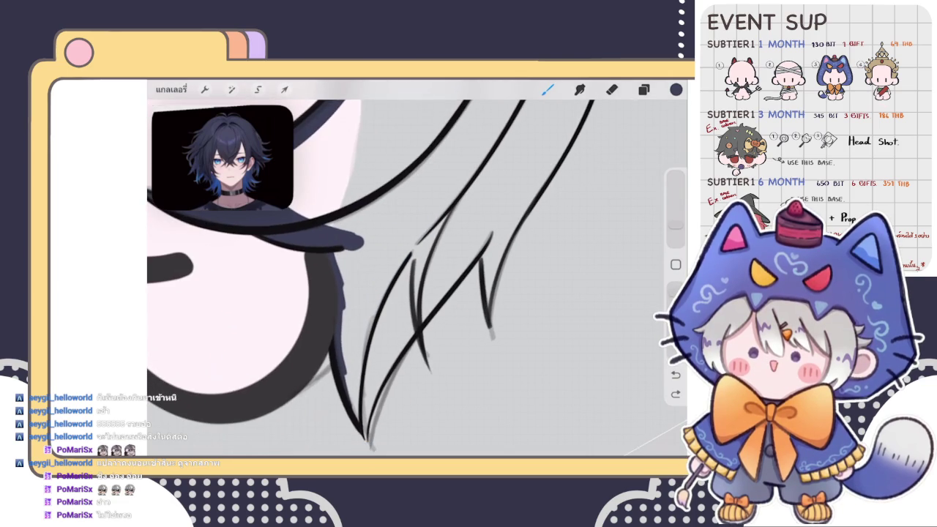
{"action": "left_click_drag", "start_coordinate": [355, 372], "coordinate": [419, 243]}
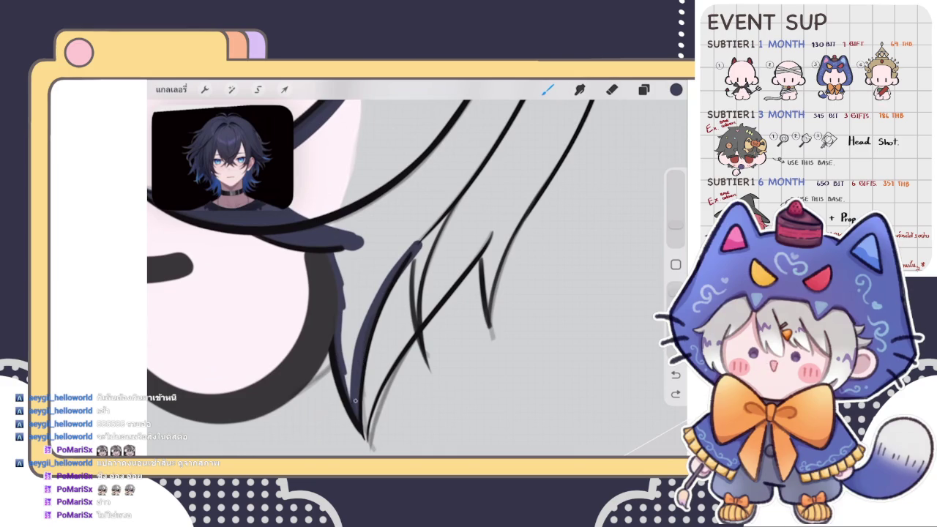
{"action": "left_click_drag", "start_coordinate": [355, 399], "coordinate": [339, 249]}
{"action": "mouse_move", "coordinate": [354, 362]}
{"action": "left_mouse_down"}
{"action": "mouse_move", "coordinate": [348, 256]}
{"action": "mouse_move", "coordinate": [362, 333]}
{"action": "left_mouse_up"}
{"action": "left_click_drag", "start_coordinate": [370, 242], "coordinate": [378, 286]}
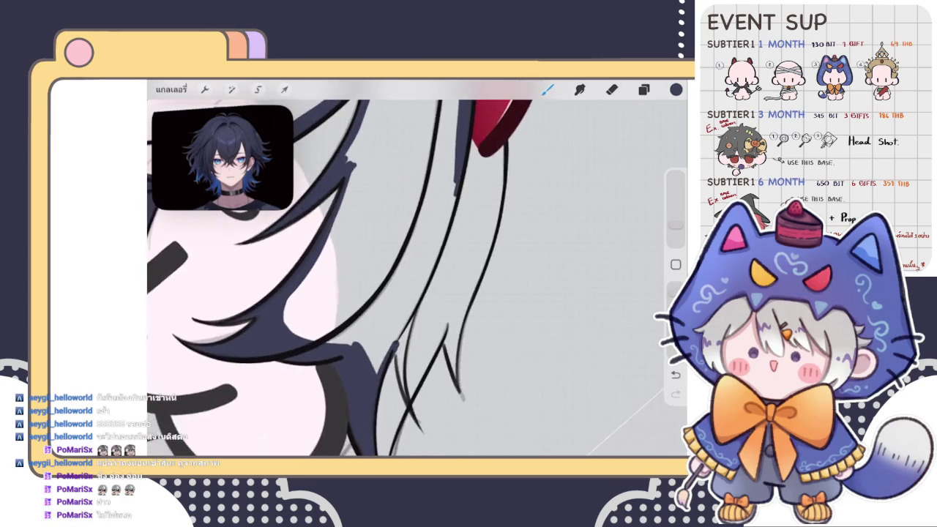
- Fill the band of the long right hair strand solidly with navy
{"action": "left_click_drag", "start_coordinate": [348, 362], "coordinate": [425, 285]}
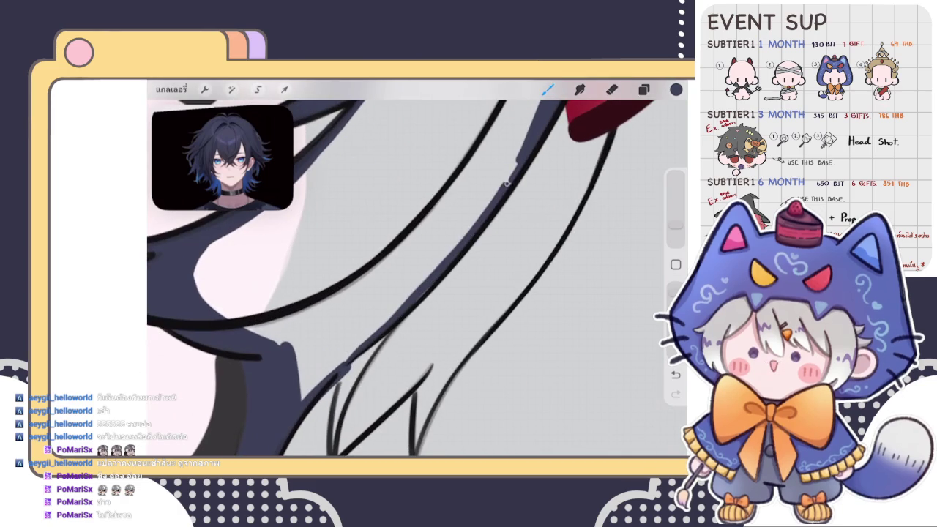
{"action": "left_click_drag", "start_coordinate": [499, 188], "coordinate": [518, 158]}
{"action": "left_click_drag", "start_coordinate": [432, 270], "coordinate": [329, 370]}
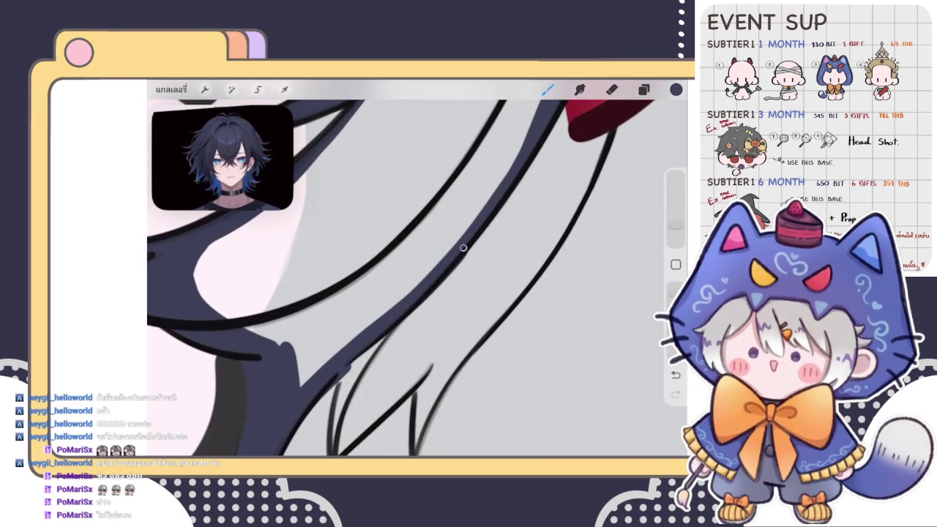
{"action": "scroll", "coordinate": [417, 271], "scroll_direction": "down", "scroll_amount": 5}
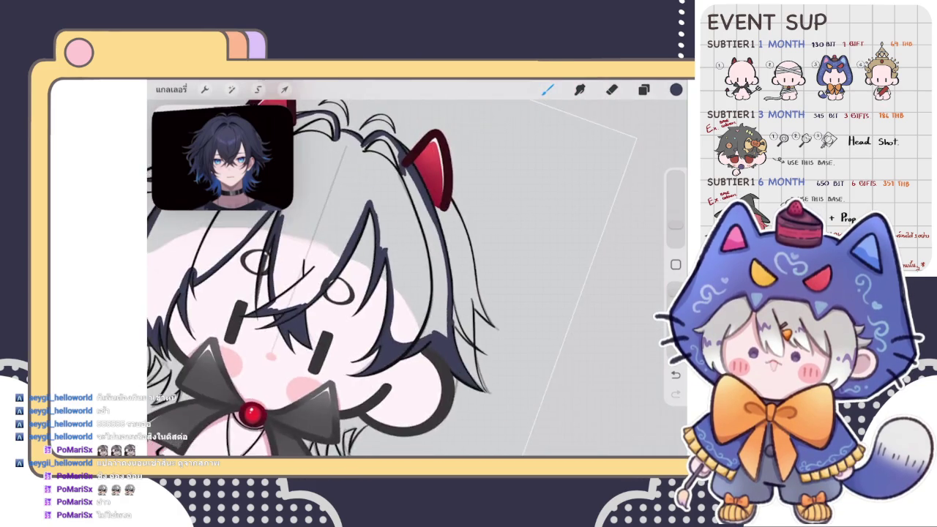
{"action": "scroll", "coordinate": [418, 271], "scroll_direction": "up", "scroll_amount": 5}
{"action": "scroll", "coordinate": [417, 292], "scroll_direction": "down", "scroll_amount": 3}
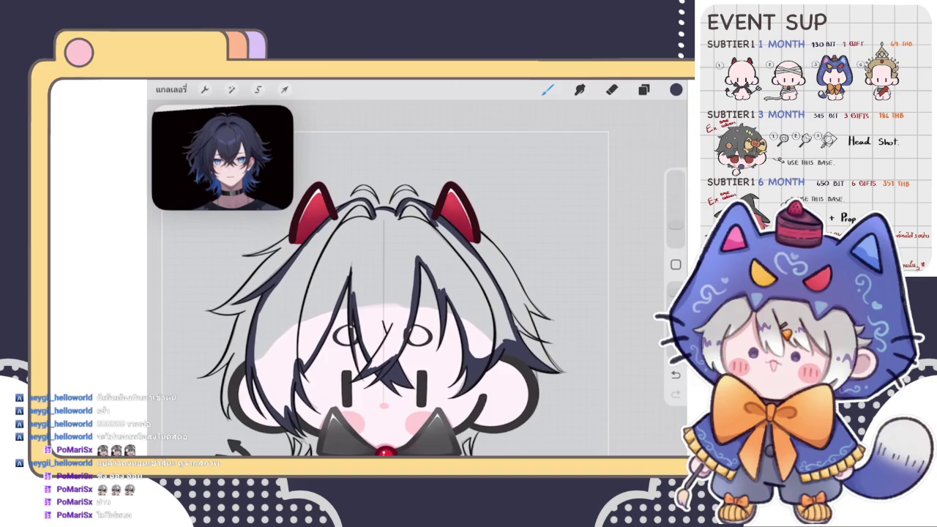
- Flood the hair area with dark navy using ColorDrop
{"action": "left_click_drag", "start_coordinate": [675, 89], "coordinate": [381, 267]}
{"action": "scroll", "coordinate": [418, 286], "scroll_direction": "down", "scroll_amount": 3}
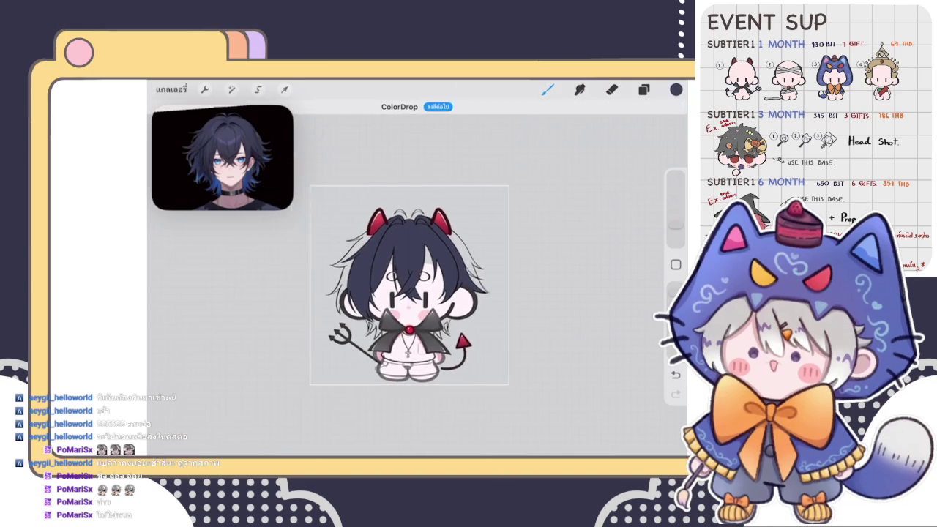
{"action": "scroll", "coordinate": [417, 285], "scroll_direction": "up", "scroll_amount": 3}
{"action": "scroll", "coordinate": [417, 285], "scroll_direction": "up", "scroll_amount": 2}
{"action": "scroll", "coordinate": [417, 285], "scroll_direction": "down", "scroll_amount": 3}
{"action": "scroll", "coordinate": [417, 285], "scroll_direction": "up", "scroll_amount": 3}
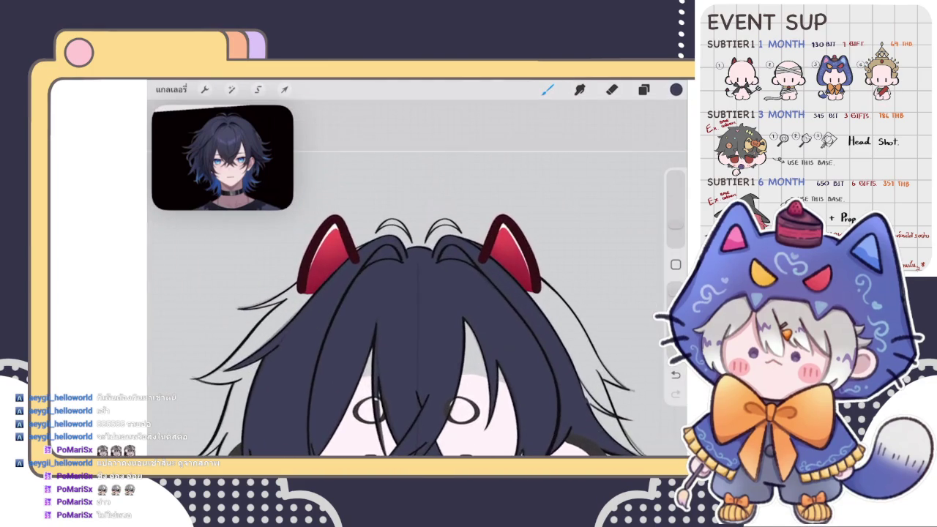
{"action": "scroll", "coordinate": [417, 285], "scroll_direction": "down", "scroll_amount": 3}
{"action": "scroll", "coordinate": [417, 285], "scroll_direction": "up", "scroll_amount": 1}
{"action": "scroll", "coordinate": [366, 292], "scroll_direction": "up", "scroll_amount": 5}
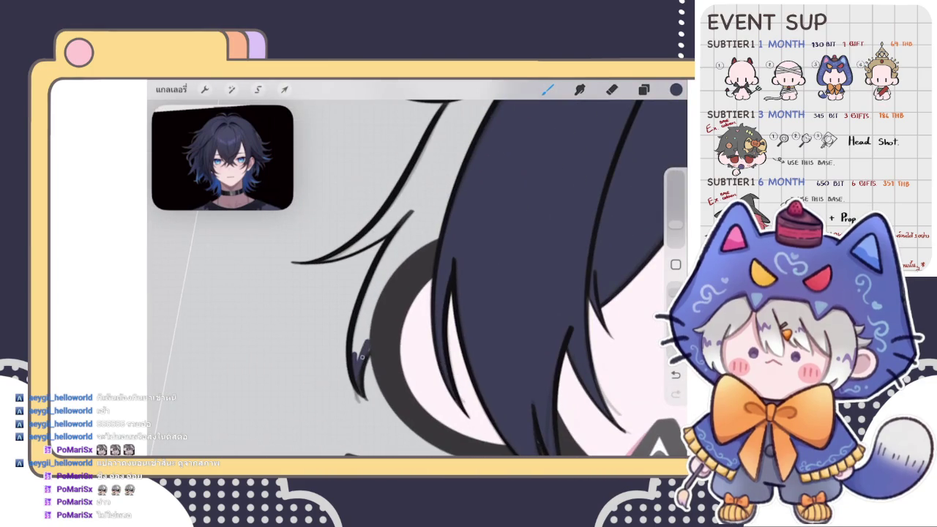
- Shade the ring beside the eye dark grey and paint the strand left of it navy
{"action": "left_click_drag", "start_coordinate": [366, 338], "coordinate": [395, 270]}
{"action": "left_click_drag", "start_coordinate": [374, 300], "coordinate": [445, 230]}
{"action": "left_click_drag", "start_coordinate": [361, 343], "coordinate": [390, 265]}
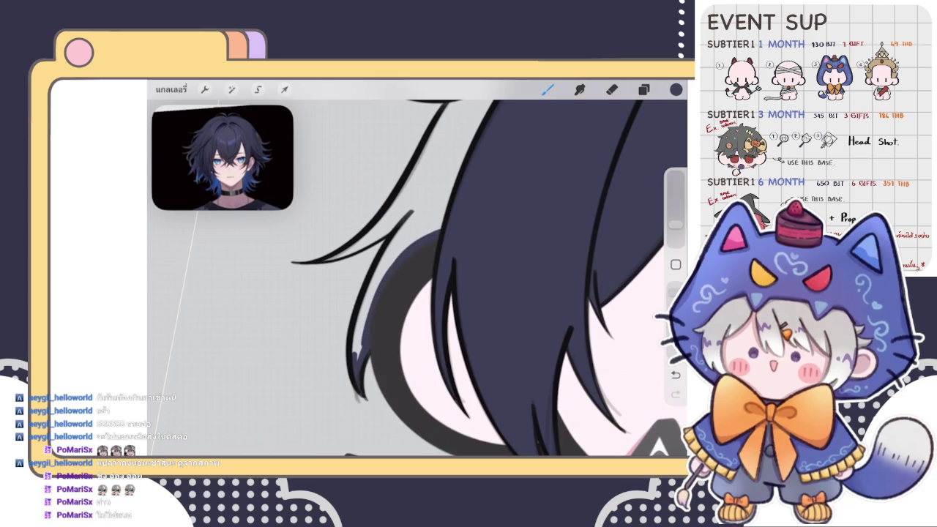
{"action": "mouse_move", "coordinate": [351, 367]}
{"action": "left_mouse_down"}
{"action": "mouse_move", "coordinate": [362, 297]}
{"action": "mouse_move", "coordinate": [414, 212]}
{"action": "mouse_move", "coordinate": [406, 231]}
{"action": "left_mouse_up"}
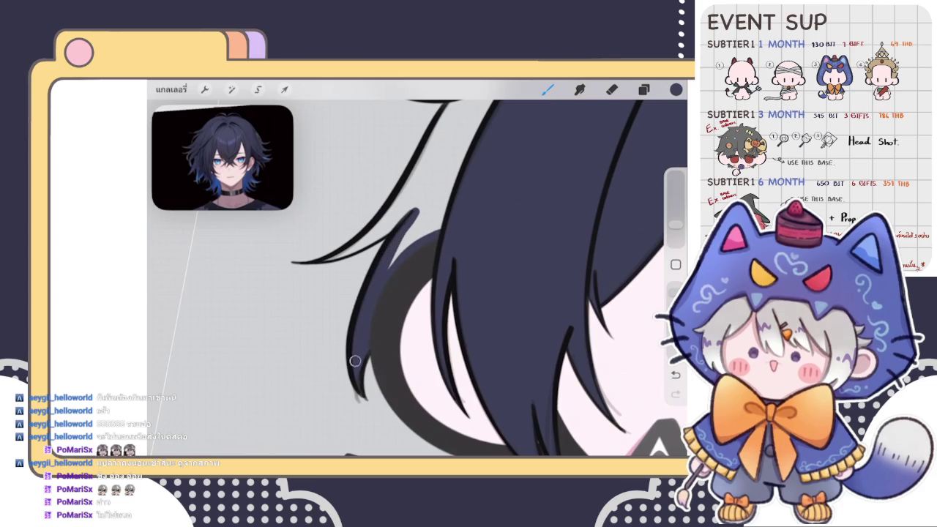
{"action": "left_click_drag", "start_coordinate": [392, 268], "coordinate": [408, 230]}
- Try filling the thin strand navy up to its tip, then undo it
{"action": "scroll", "coordinate": [418, 278], "scroll_direction": "up", "scroll_amount": 2}
{"action": "scroll", "coordinate": [417, 278], "scroll_direction": "up", "scroll_amount": 2}
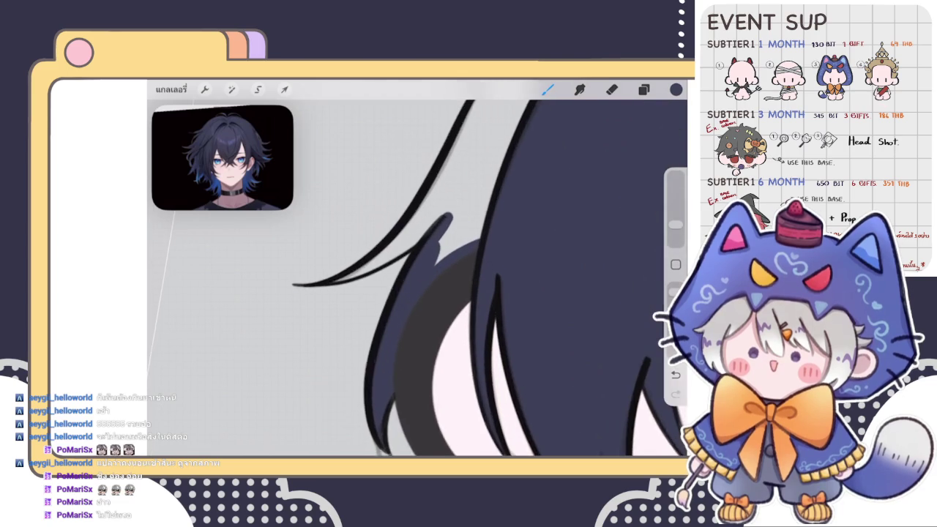
{"action": "scroll", "coordinate": [417, 279], "scroll_direction": "up", "scroll_amount": 2}
{"action": "scroll", "coordinate": [417, 278], "scroll_direction": "up", "scroll_amount": 2}
{"action": "scroll", "coordinate": [418, 278], "scroll_direction": "up", "scroll_amount": 2}
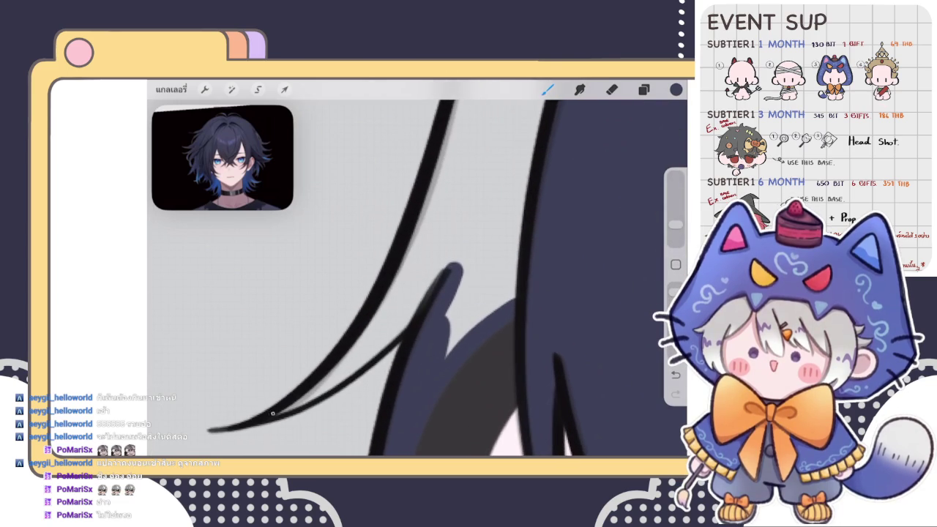
{"action": "mouse_move", "coordinate": [272, 413]}
{"action": "left_mouse_down"}
{"action": "mouse_move", "coordinate": [468, 242]}
{"action": "mouse_move", "coordinate": [521, 236]}
{"action": "left_mouse_up"}
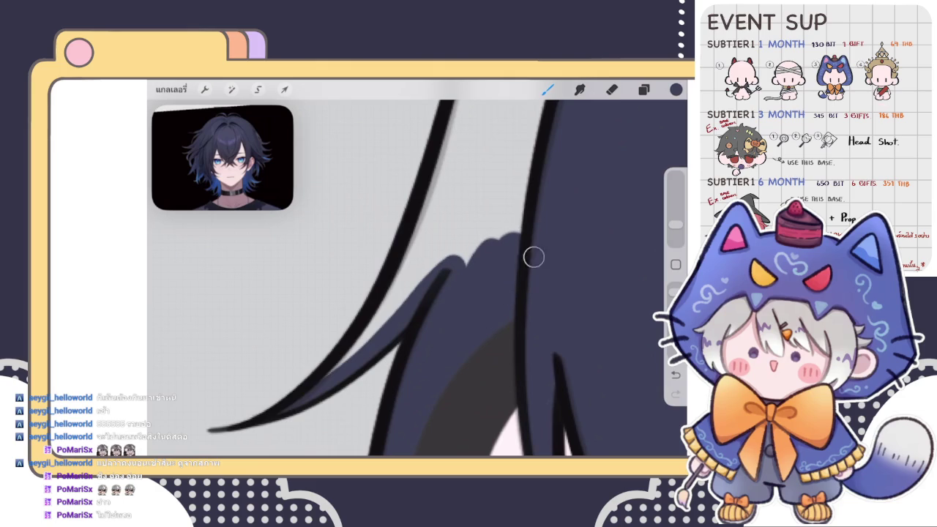
{"action": "scroll", "coordinate": [418, 278], "scroll_direction": "down", "scroll_amount": 2}
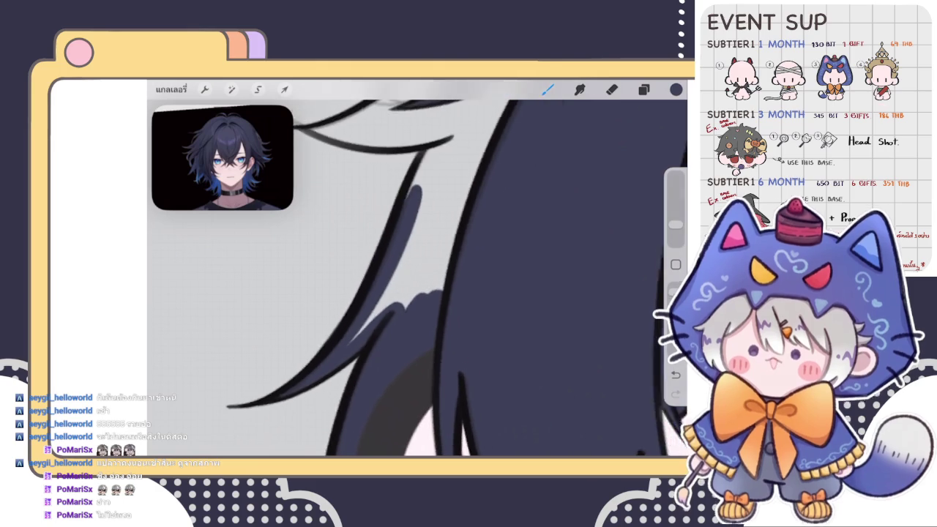
{"action": "key", "text": "ctrl+z"}
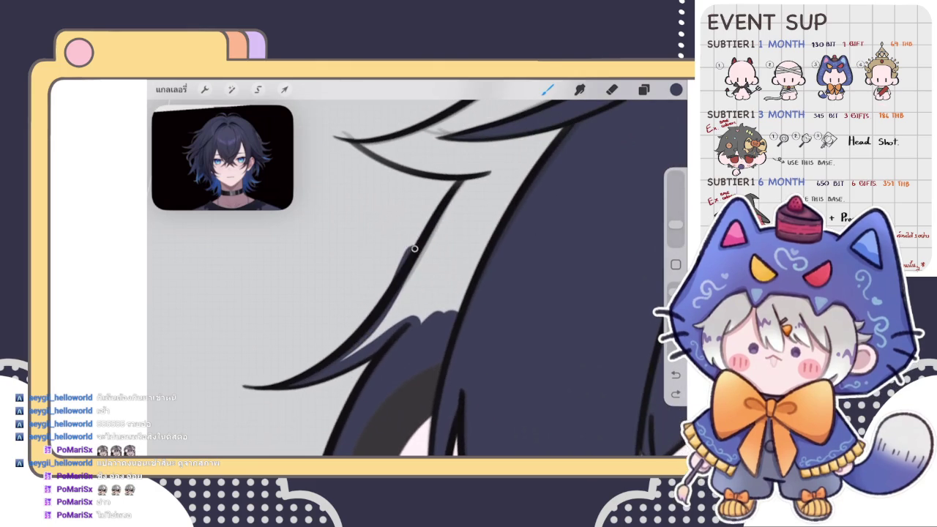
- Repaint the navy fill along the strand and across the lower hair strand
{"action": "left_click_drag", "start_coordinate": [399, 278], "coordinate": [457, 183]}
{"action": "scroll", "coordinate": [417, 278], "scroll_direction": "up", "scroll_amount": 1}
{"action": "key", "text": "ctrl+z"}
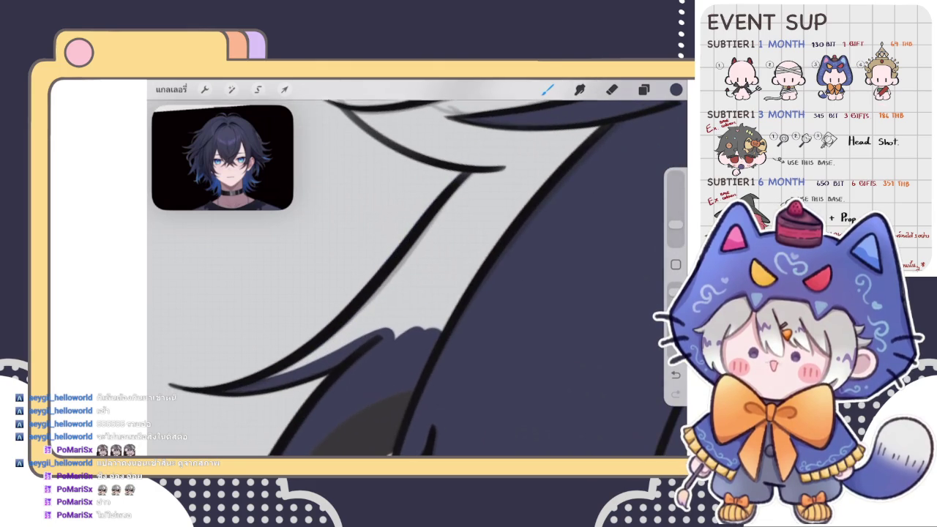
{"action": "mouse_move", "coordinate": [302, 359]}
{"action": "left_mouse_down"}
{"action": "mouse_move", "coordinate": [407, 265]}
{"action": "mouse_move", "coordinate": [488, 161]}
{"action": "mouse_move", "coordinate": [321, 357]}
{"action": "mouse_move", "coordinate": [453, 318]}
{"action": "mouse_move", "coordinate": [454, 240]}
{"action": "left_mouse_up"}
{"action": "scroll", "coordinate": [439, 278], "scroll_direction": "up", "scroll_amount": 3}
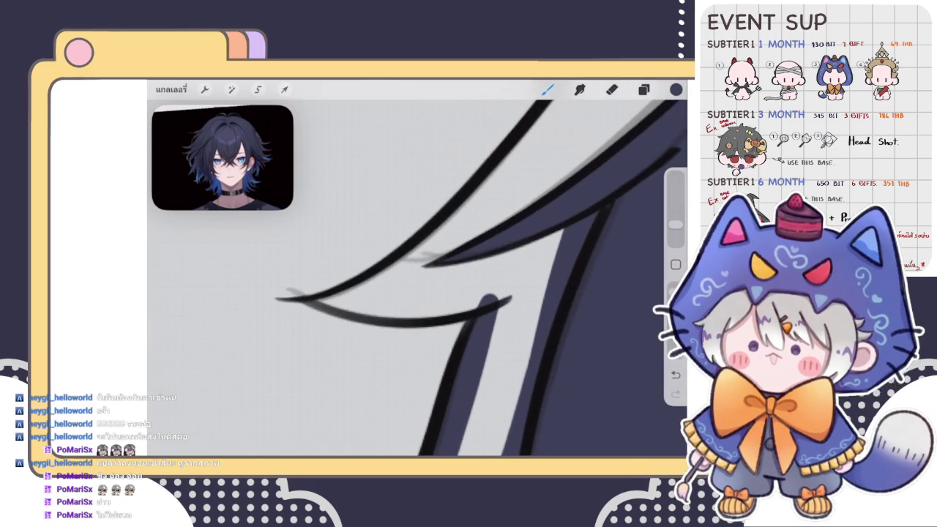
{"action": "mouse_move", "coordinate": [315, 300]}
{"action": "left_mouse_down"}
{"action": "mouse_move", "coordinate": [516, 295]}
{"action": "mouse_move", "coordinate": [381, 314]}
{"action": "mouse_move", "coordinate": [476, 313]}
{"action": "mouse_move", "coordinate": [482, 379]}
{"action": "left_mouse_up"}
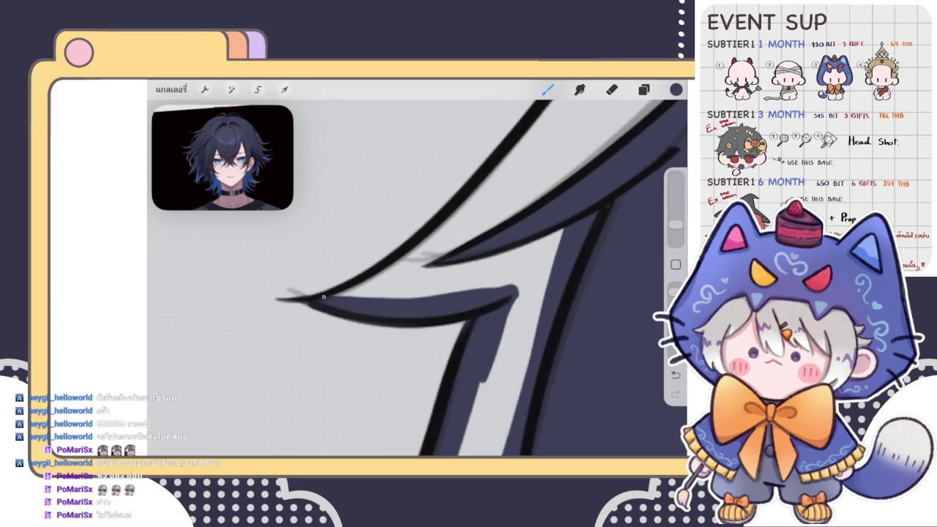
- Paint navy along the upper hair line and strand tip, undoing the last fill
{"action": "mouse_move", "coordinate": [328, 295]}
{"action": "left_mouse_down"}
{"action": "mouse_move", "coordinate": [528, 138]}
{"action": "mouse_move", "coordinate": [558, 101]}
{"action": "left_mouse_up"}
{"action": "scroll", "coordinate": [439, 278], "scroll_direction": "down", "scroll_amount": 2}
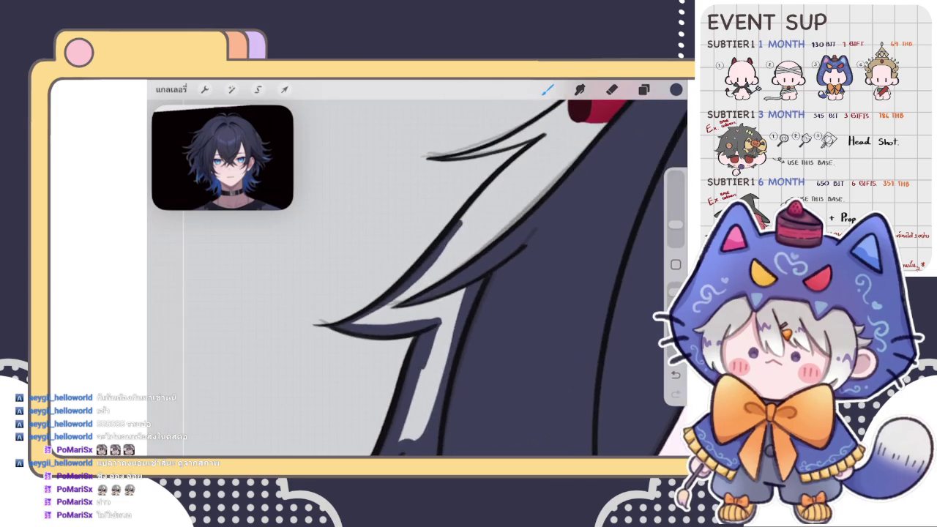
{"action": "scroll", "coordinate": [439, 278], "scroll_direction": "up", "scroll_amount": 2}
{"action": "left_click_drag", "start_coordinate": [364, 360], "coordinate": [461, 260]}
{"action": "left_click_drag", "start_coordinate": [371, 342], "coordinate": [477, 242]}
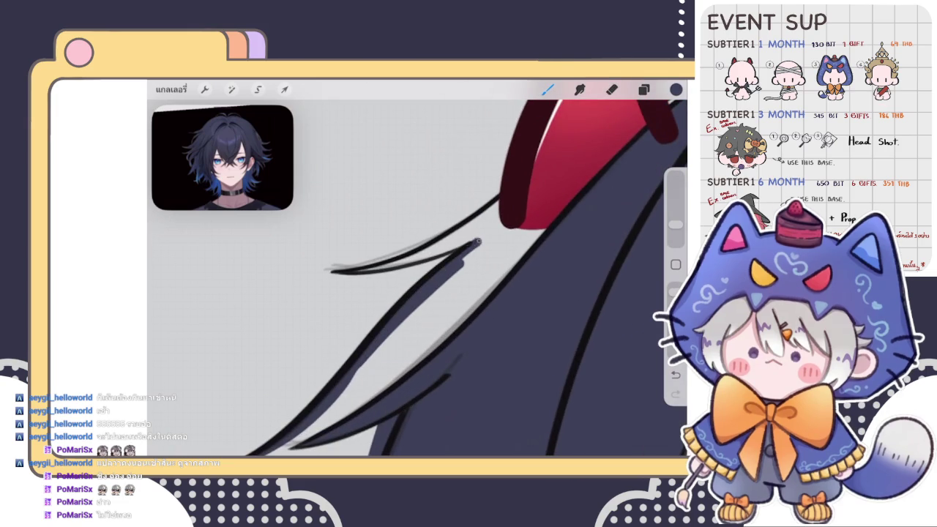
{"action": "scroll", "coordinate": [439, 278], "scroll_direction": "up", "scroll_amount": 2}
{"action": "scroll", "coordinate": [439, 278], "scroll_direction": "up", "scroll_amount": 2}
{"action": "key", "text": "ctrl+z"}
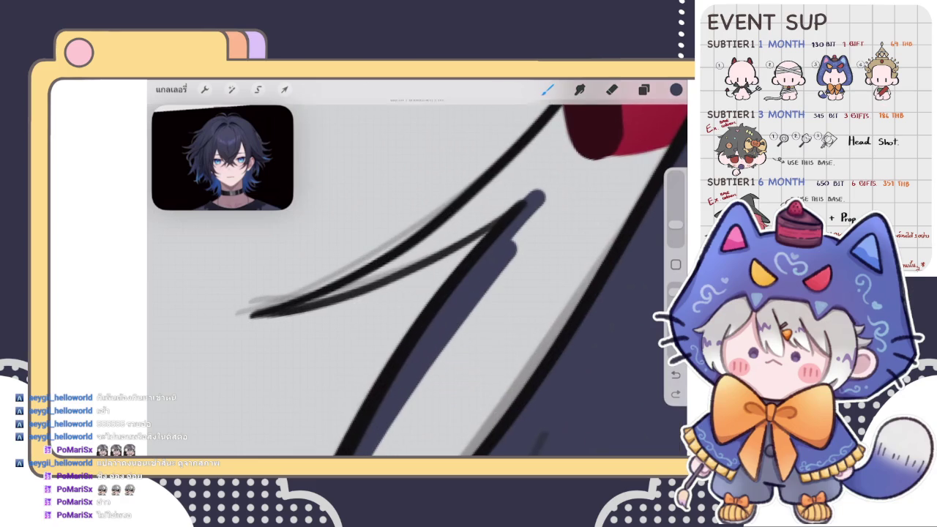
- Fill the thin upper strand and the gap beside the red horn with navy
{"action": "mouse_move", "coordinate": [315, 301]}
{"action": "left_mouse_down"}
{"action": "mouse_move", "coordinate": [523, 199]}
{"action": "mouse_move", "coordinate": [341, 292]}
{"action": "left_mouse_up"}
{"action": "left_click_drag", "start_coordinate": [399, 260], "coordinate": [556, 124]}
{"action": "scroll", "coordinate": [439, 278], "scroll_direction": "down", "scroll_amount": 1}
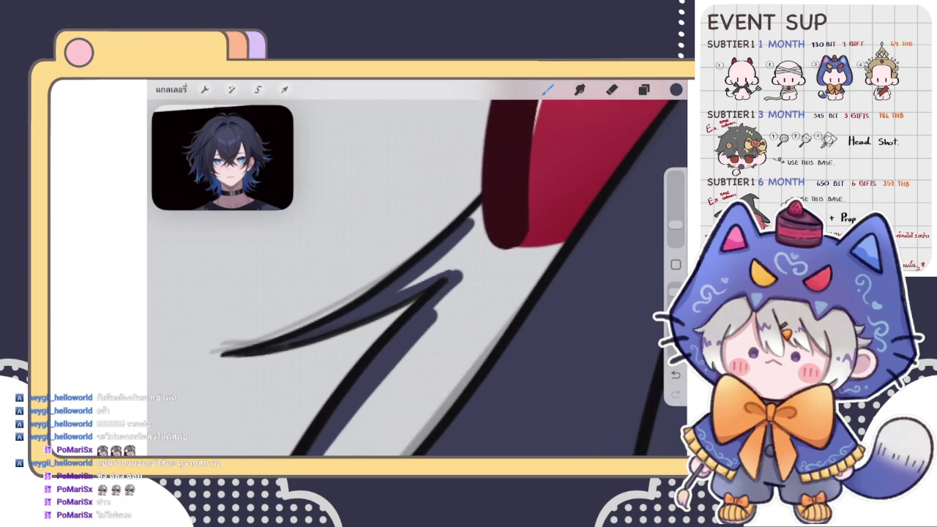
{"action": "mouse_move", "coordinate": [399, 289]}
{"action": "left_mouse_down"}
{"action": "mouse_move", "coordinate": [483, 222]}
{"action": "mouse_move", "coordinate": [558, 260]}
{"action": "left_mouse_up"}
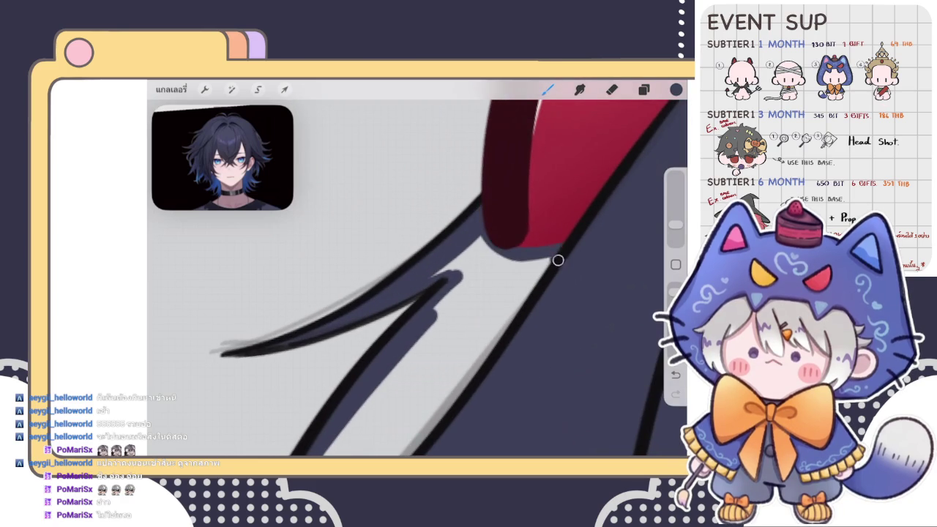
- ColorDrop navy into the gap under the right horn, undo a left-hair change, and view the layers
{"action": "left_click_drag", "start_coordinate": [676, 88], "coordinate": [483, 314]}
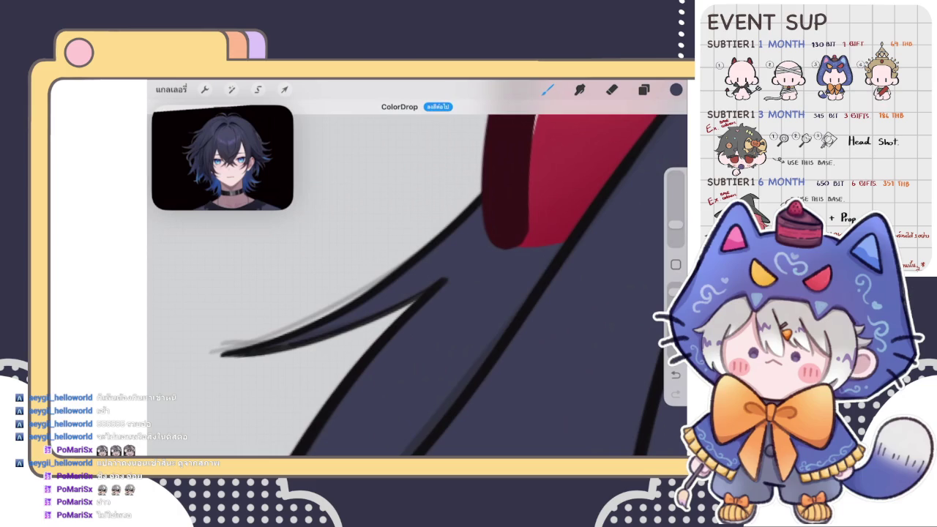
{"action": "scroll", "coordinate": [439, 278], "scroll_direction": "down", "scroll_amount": 3}
{"action": "scroll", "coordinate": [439, 278], "scroll_direction": "down", "scroll_amount": 2}
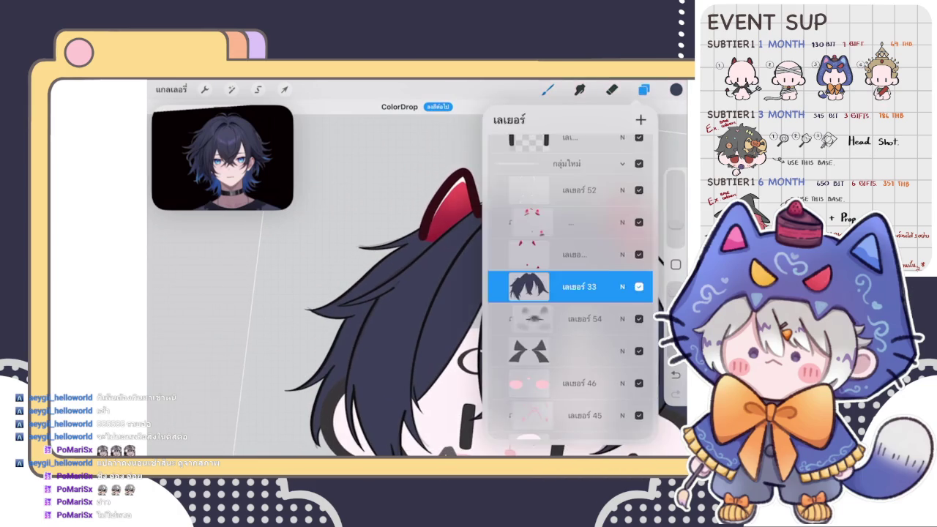
{"action": "scroll", "coordinate": [468, 307], "scroll_direction": "down", "scroll_amount": 3}
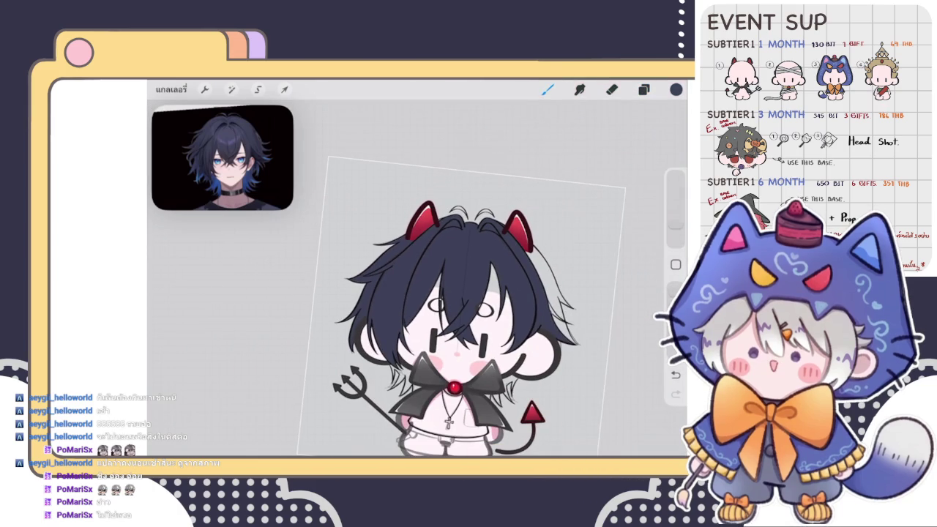
{"action": "key", "text": "ctrl+z"}
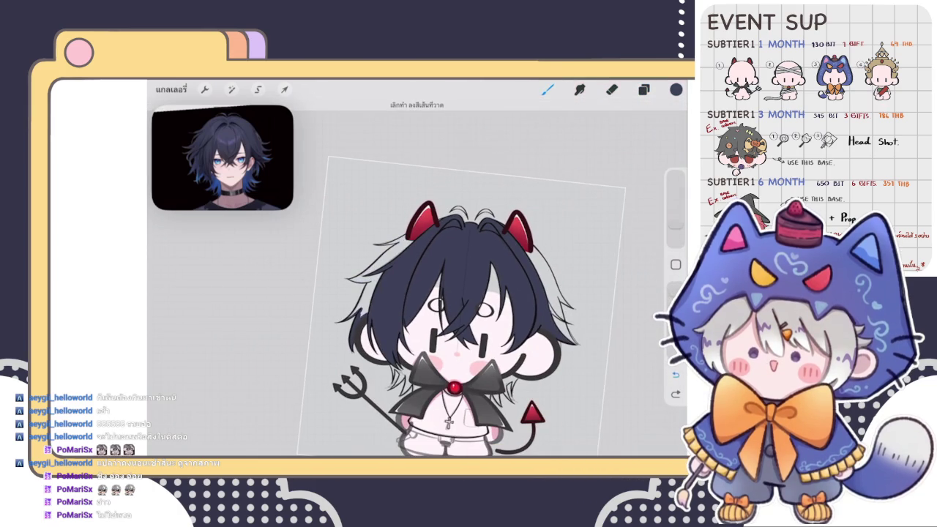
{"action": "left_click", "coordinate": [643, 89]}
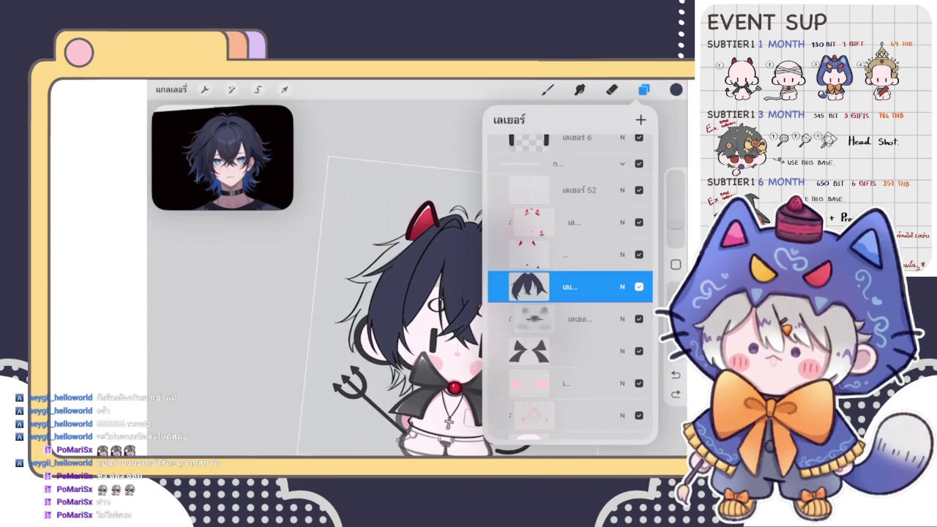
- With the hair layer active, thicken the navy hair beside the eye
{"action": "left_click", "coordinate": [578, 318]}
{"action": "left_click", "coordinate": [547, 89]}
{"action": "scroll", "coordinate": [498, 293], "scroll_direction": "up", "scroll_amount": 3}
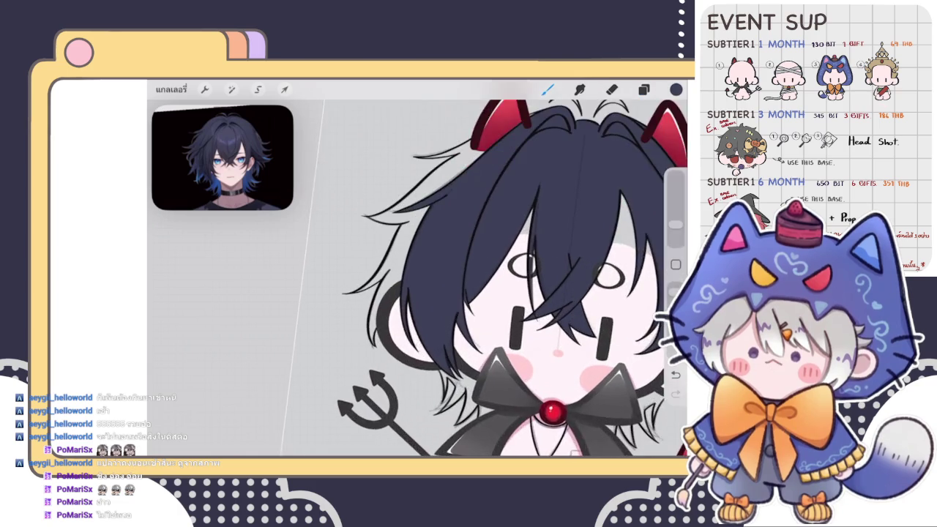
{"action": "scroll", "coordinate": [498, 292], "scroll_direction": "up", "scroll_amount": 3}
{"action": "scroll", "coordinate": [498, 278], "scroll_direction": "up", "scroll_amount": 3}
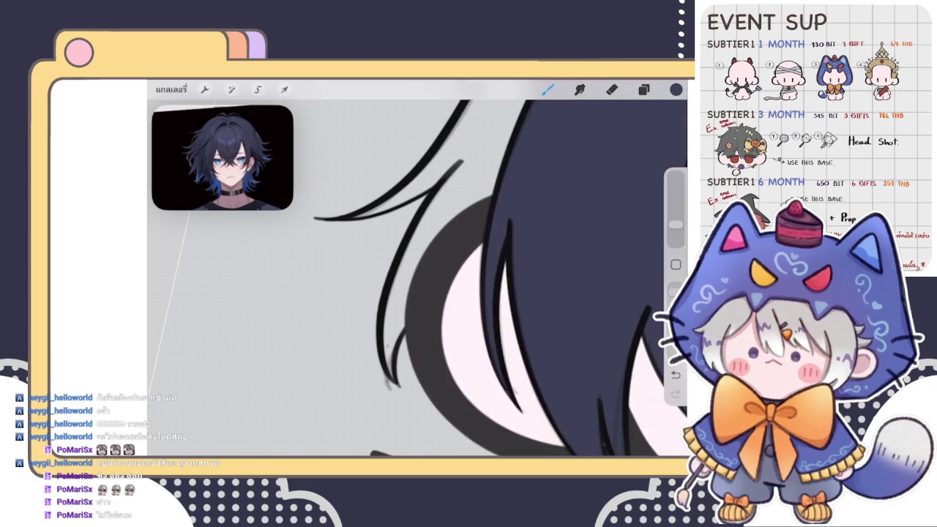
{"action": "left_click_drag", "start_coordinate": [388, 374], "coordinate": [402, 307]}
{"action": "mouse_move", "coordinate": [395, 351]}
{"action": "left_mouse_down"}
{"action": "mouse_move", "coordinate": [412, 253]}
{"action": "mouse_move", "coordinate": [395, 308]}
{"action": "mouse_move", "coordinate": [413, 249]}
{"action": "mouse_move", "coordinate": [435, 227]}
{"action": "left_mouse_up"}
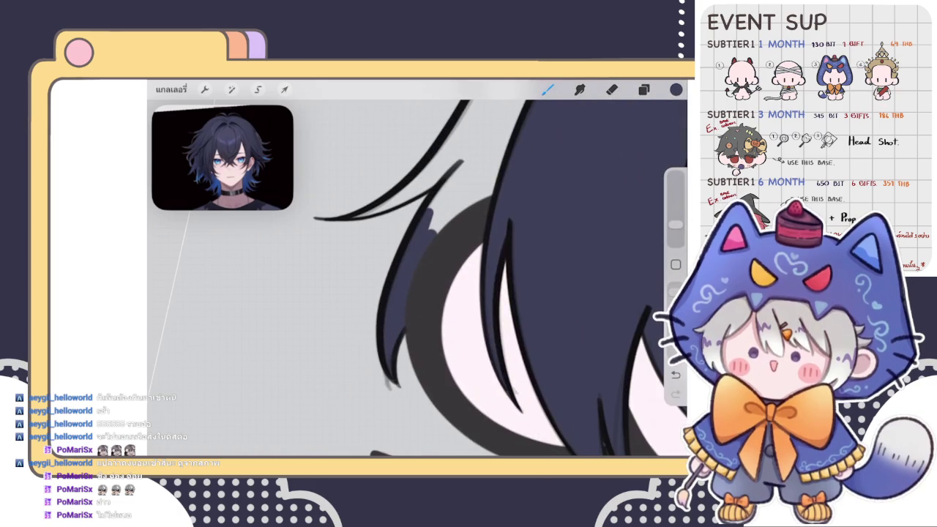
- Fill the hair strand beside the eye with navy through to its tip
{"action": "scroll", "coordinate": [417, 278], "scroll_direction": "up", "scroll_amount": 3}
{"action": "mouse_move", "coordinate": [344, 333]}
{"action": "left_mouse_down"}
{"action": "mouse_move", "coordinate": [416, 289]}
{"action": "mouse_move", "coordinate": [475, 214]}
{"action": "left_mouse_up"}
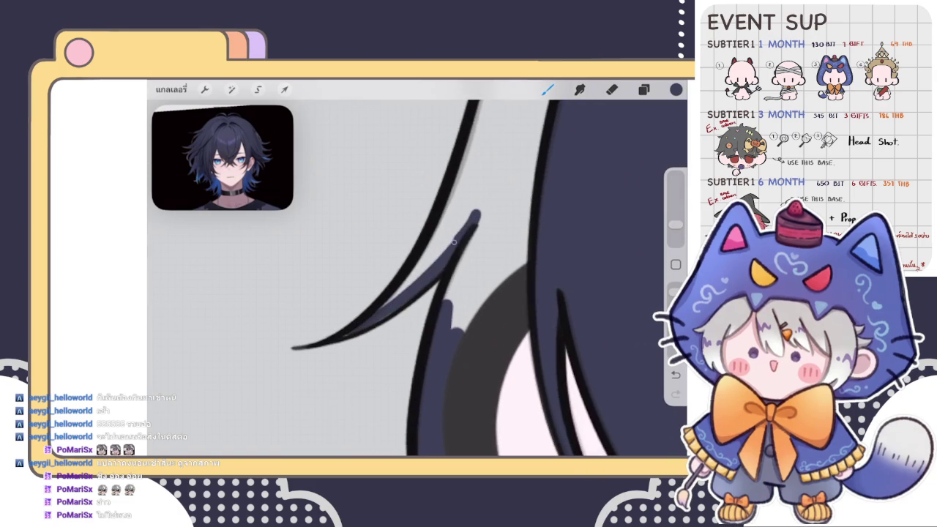
{"action": "left_click_drag", "start_coordinate": [377, 319], "coordinate": [476, 191]}
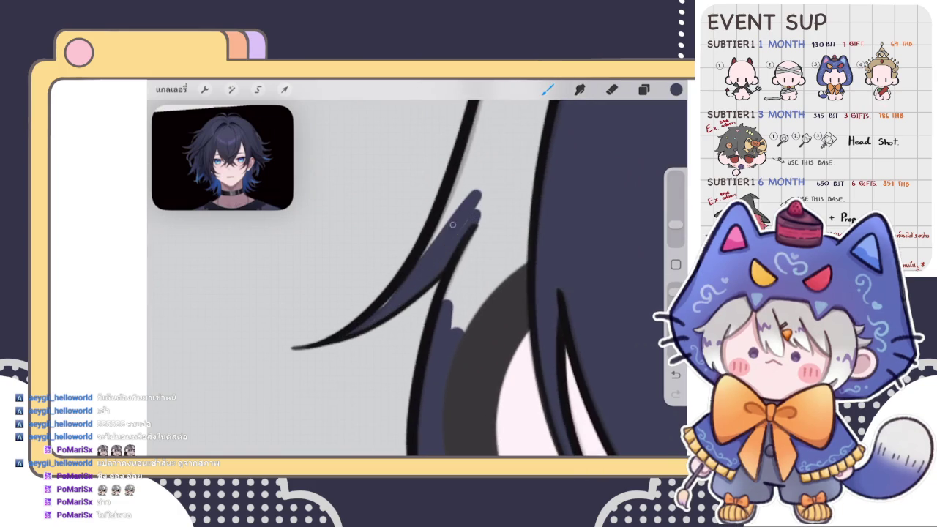
{"action": "left_click_drag", "start_coordinate": [432, 259], "coordinate": [461, 176]}
{"action": "mouse_move", "coordinate": [443, 227]}
{"action": "left_mouse_down"}
{"action": "mouse_move", "coordinate": [483, 175]}
{"action": "mouse_move", "coordinate": [452, 291]}
{"action": "mouse_move", "coordinate": [487, 234]}
{"action": "left_mouse_up"}
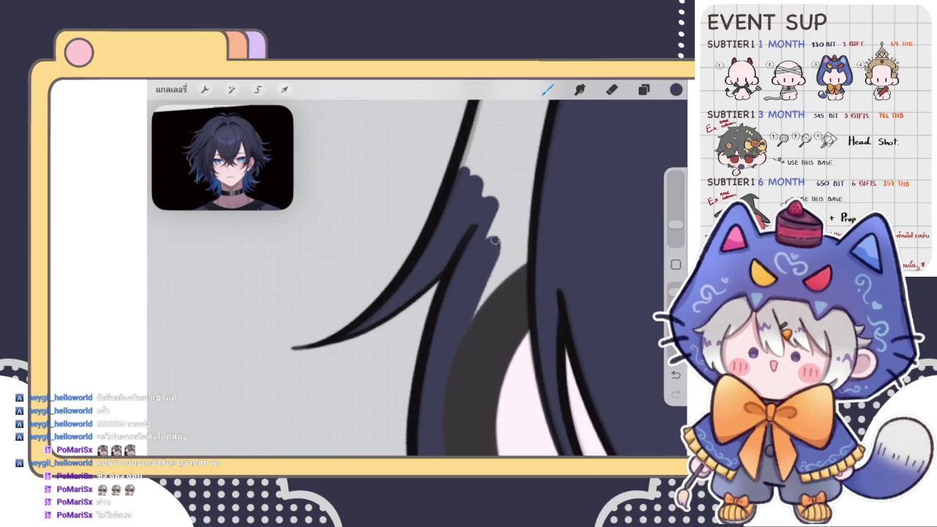
{"action": "left_click_drag", "start_coordinate": [476, 322], "coordinate": [519, 256]}
- Fill the strand's lower section and the lighter hair area with navy
{"action": "scroll", "coordinate": [439, 293], "scroll_direction": "down", "scroll_amount": 2}
{"action": "scroll", "coordinate": [417, 278], "scroll_direction": "up", "scroll_amount": 2}
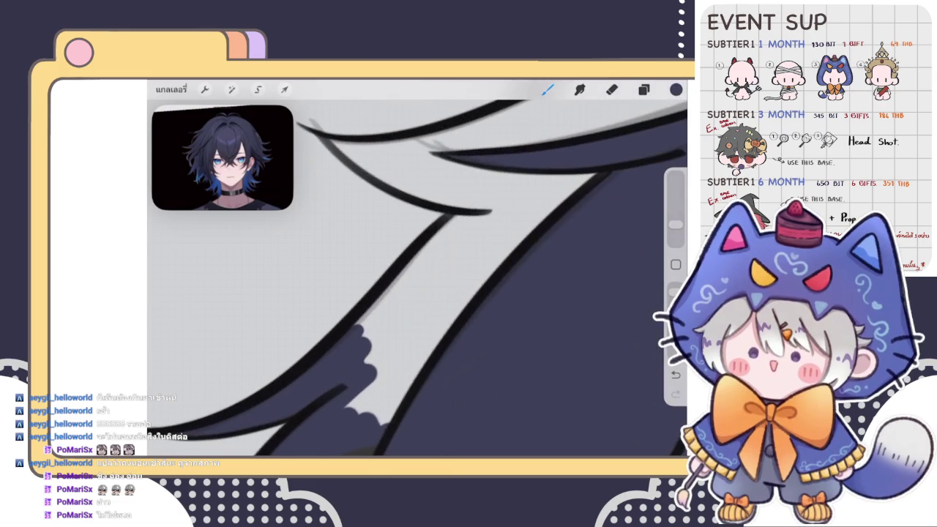
{"action": "mouse_move", "coordinate": [363, 333]}
{"action": "left_mouse_down"}
{"action": "mouse_move", "coordinate": [472, 216]}
{"action": "mouse_move", "coordinate": [375, 334]}
{"action": "mouse_move", "coordinate": [470, 214]}
{"action": "left_mouse_up"}
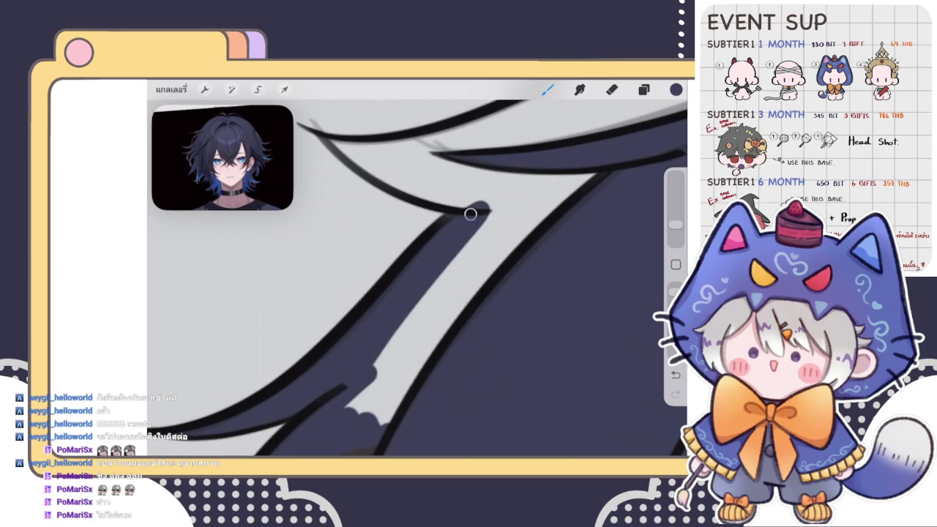
{"action": "scroll", "coordinate": [418, 278], "scroll_direction": "down", "scroll_amount": 2}
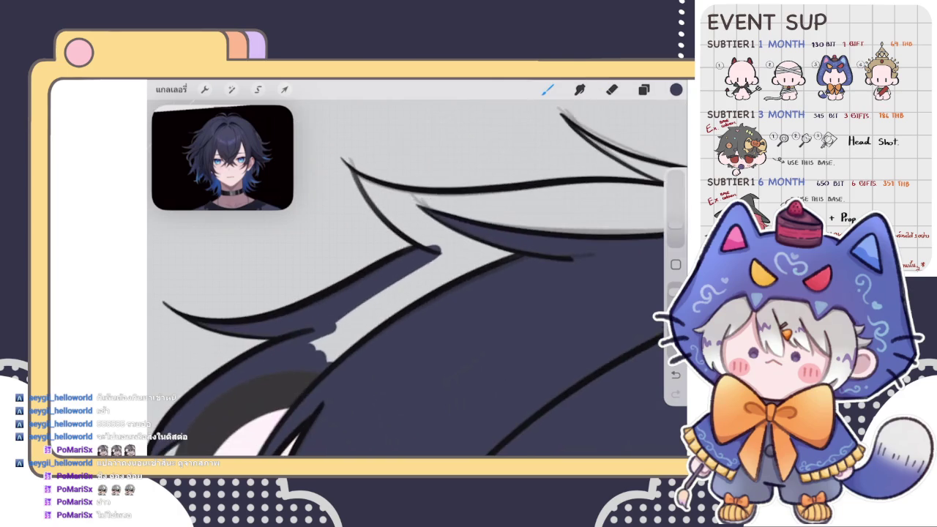
{"action": "left_click_drag", "start_coordinate": [417, 278], "coordinate": [351, 220]}
{"action": "mouse_move", "coordinate": [322, 359]}
{"action": "left_mouse_down"}
{"action": "mouse_move", "coordinate": [384, 256]}
{"action": "mouse_move", "coordinate": [452, 197]}
{"action": "mouse_move", "coordinate": [423, 417]}
{"action": "mouse_move", "coordinate": [435, 215]}
{"action": "mouse_move", "coordinate": [311, 383]}
{"action": "mouse_move", "coordinate": [417, 271]}
{"action": "mouse_move", "coordinate": [424, 276]}
{"action": "left_mouse_up"}
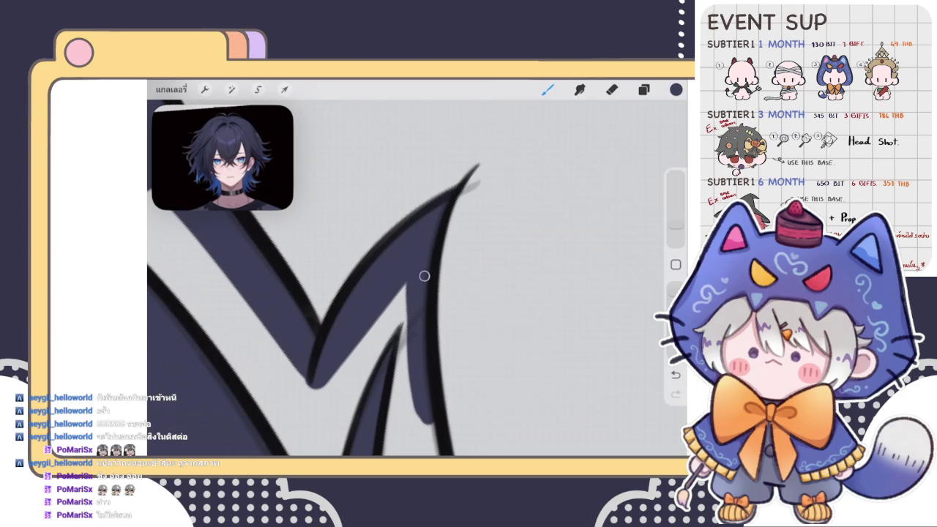
- Fill the long side strand navy, thicken its tip, and add a thin dark inner stroke
{"action": "scroll", "coordinate": [417, 278], "scroll_direction": "down", "scroll_amount": 5}
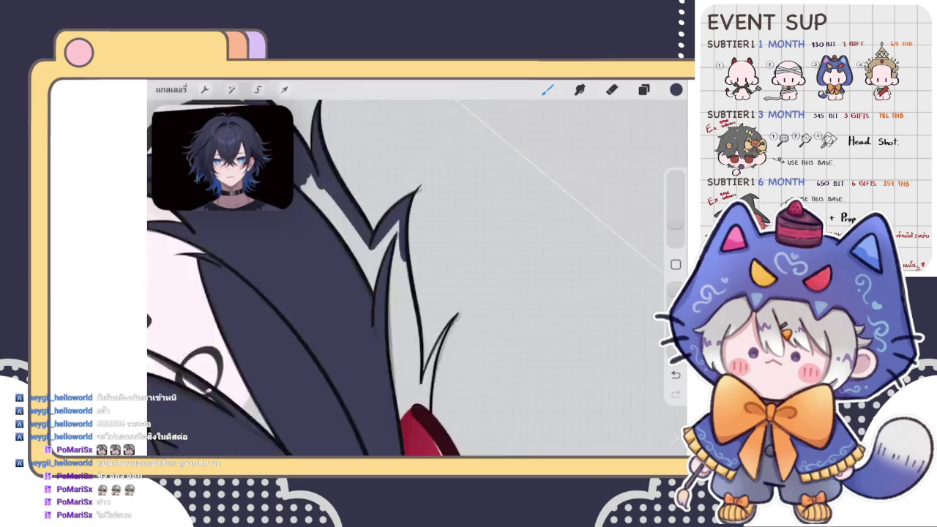
{"action": "left_click_drag", "start_coordinate": [281, 394], "coordinate": [509, 154]}
{"action": "mouse_move", "coordinate": [296, 374]}
{"action": "left_mouse_down"}
{"action": "mouse_move", "coordinate": [272, 407]}
{"action": "mouse_move", "coordinate": [314, 394]}
{"action": "left_mouse_up"}
{"action": "left_click_drag", "start_coordinate": [442, 205], "coordinate": [430, 291]}
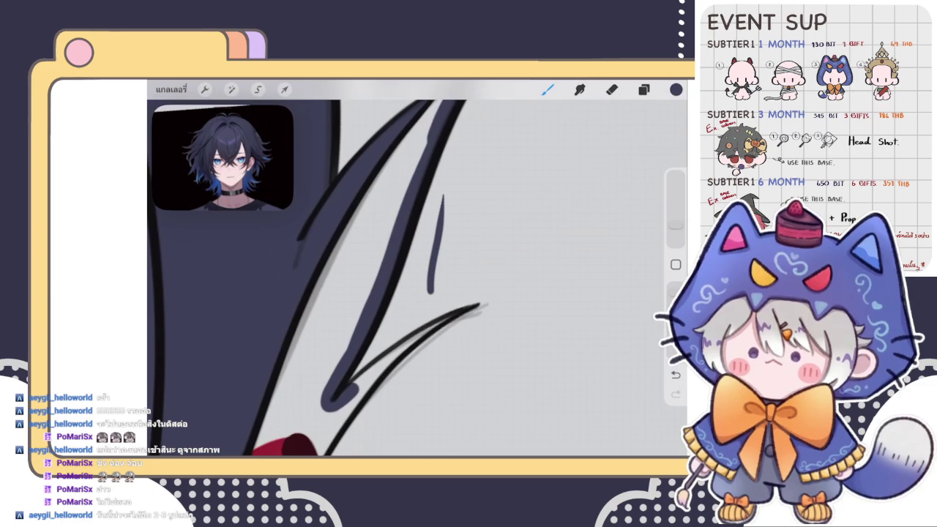
- Replace a stray stroke by darkening and thickening the long diagonal hair line
{"action": "key", "text": "ctrl+z"}
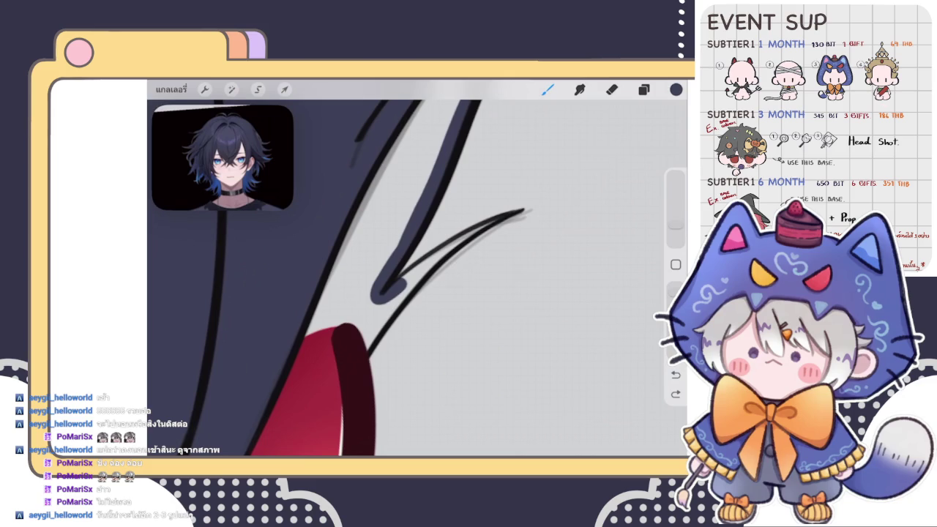
{"action": "mouse_move", "coordinate": [369, 350]}
{"action": "left_mouse_down"}
{"action": "mouse_move", "coordinate": [424, 269]}
{"action": "mouse_move", "coordinate": [458, 243]}
{"action": "mouse_move", "coordinate": [396, 286]}
{"action": "left_mouse_up"}
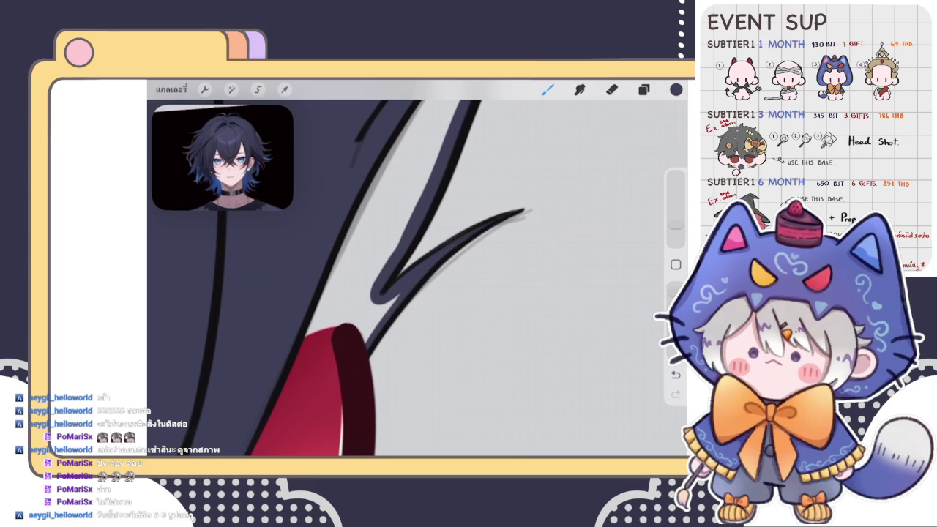
{"action": "left_click_drag", "start_coordinate": [312, 319], "coordinate": [394, 154]}
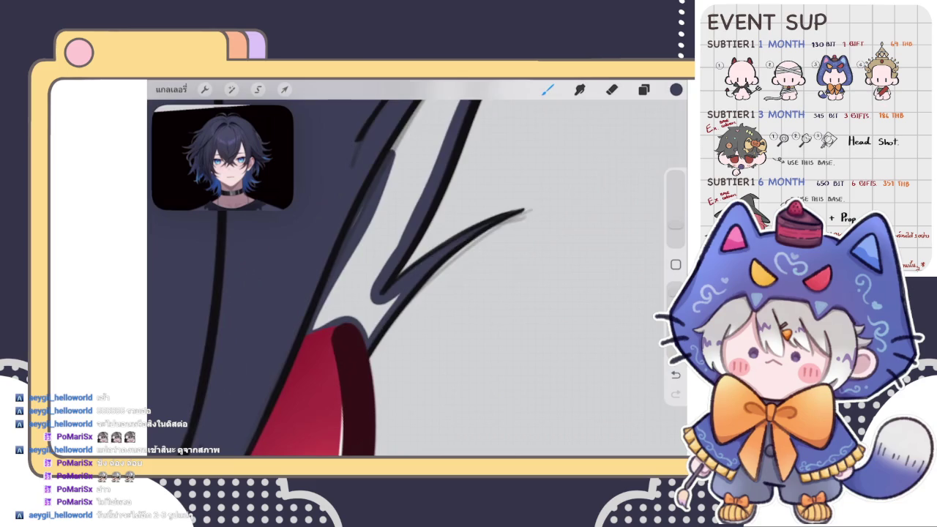
{"action": "scroll", "coordinate": [374, 278], "scroll_direction": "down", "scroll_amount": 3}
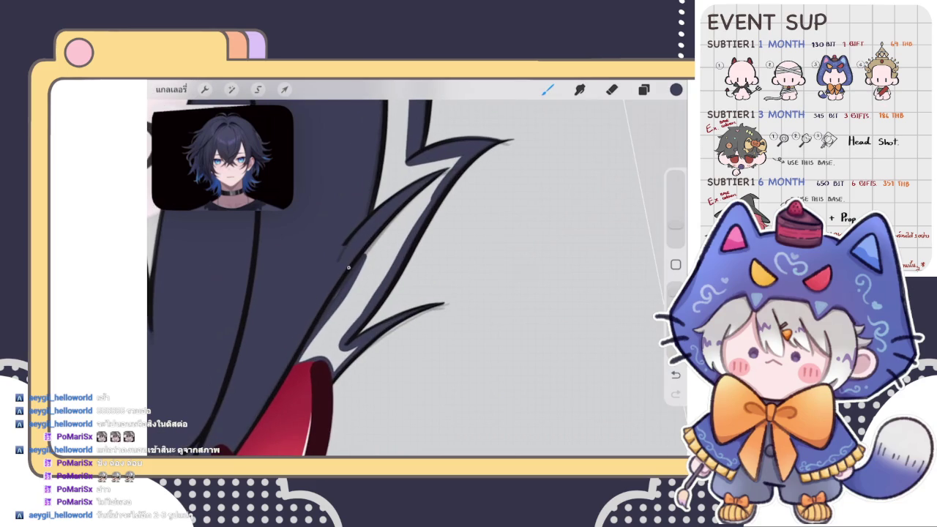
{"action": "scroll", "coordinate": [385, 214], "scroll_direction": "up", "scroll_amount": 3}
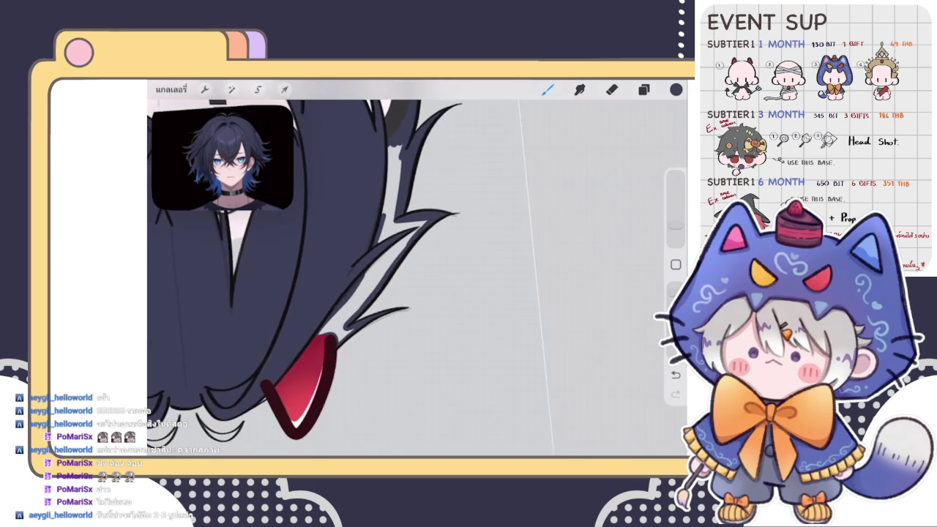
{"action": "left_click_drag", "start_coordinate": [380, 266], "coordinate": [393, 170]}
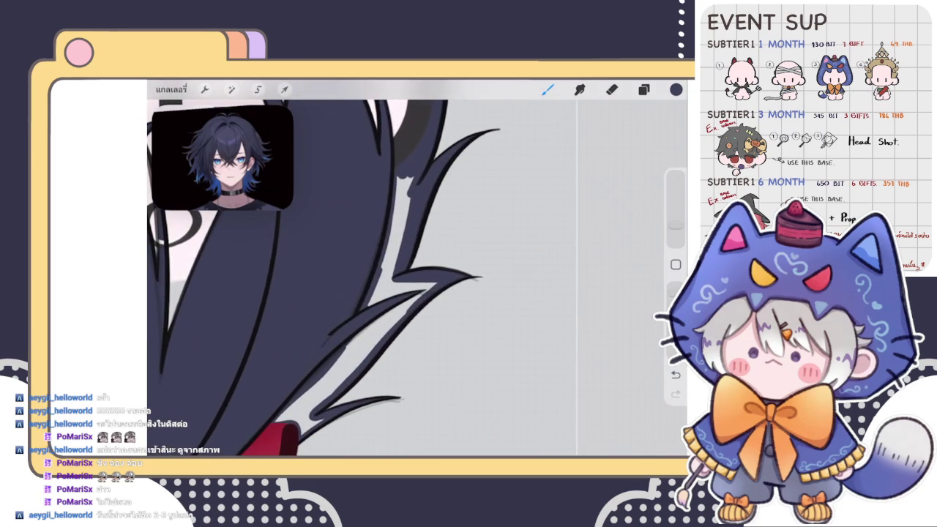
- ColorDrop navy into a hair gap and fill the left hair crescents dark
{"action": "left_click_drag", "start_coordinate": [675, 89], "coordinate": [394, 237]}
{"action": "scroll", "coordinate": [322, 268], "scroll_direction": "down", "scroll_amount": 5}
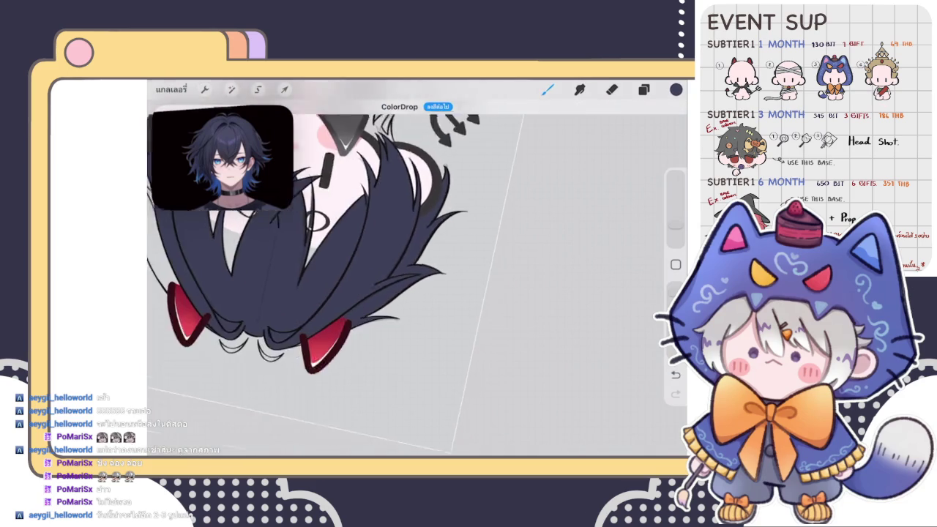
{"action": "scroll", "coordinate": [410, 278], "scroll_direction": "up", "scroll_amount": 5}
{"action": "scroll", "coordinate": [410, 278], "scroll_direction": "up", "scroll_amount": 3}
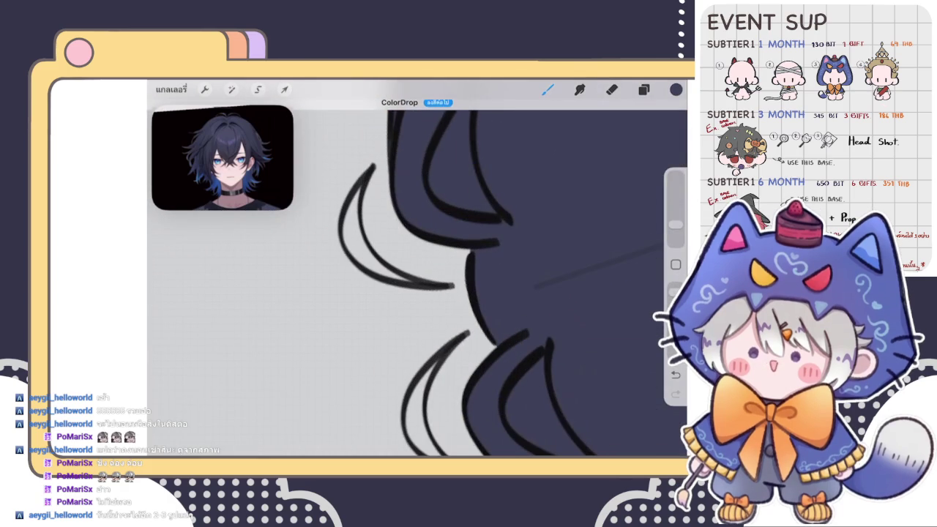
{"action": "mouse_move", "coordinate": [344, 229]}
{"action": "left_mouse_down"}
{"action": "mouse_move", "coordinate": [402, 277]}
{"action": "mouse_move", "coordinate": [357, 224]}
{"action": "mouse_move", "coordinate": [365, 183]}
{"action": "mouse_move", "coordinate": [344, 229]}
{"action": "mouse_move", "coordinate": [355, 213]}
{"action": "left_mouse_up"}
{"action": "scroll", "coordinate": [409, 278], "scroll_direction": "up", "scroll_amount": 3}
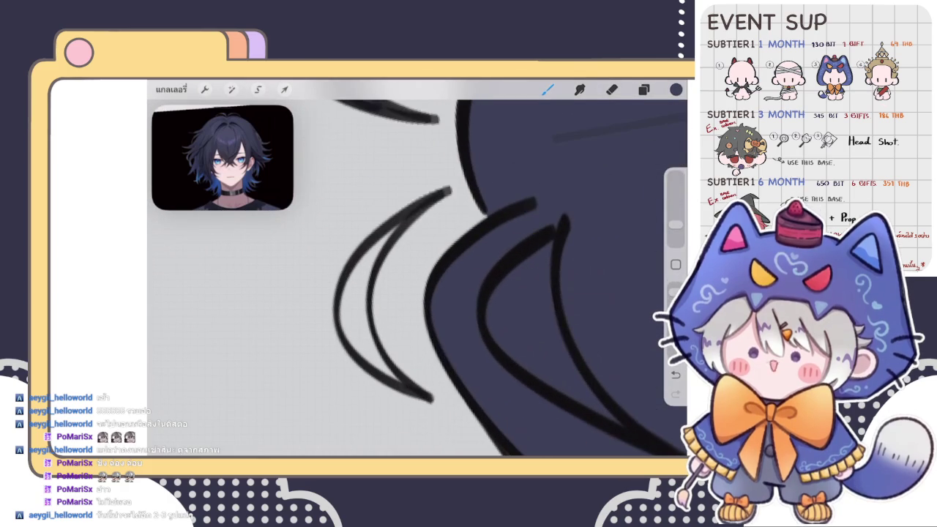
{"action": "mouse_move", "coordinate": [341, 321]}
{"action": "left_mouse_down"}
{"action": "mouse_move", "coordinate": [356, 348]}
{"action": "mouse_move", "coordinate": [407, 381]}
{"action": "mouse_move", "coordinate": [362, 292]}
{"action": "mouse_move", "coordinate": [401, 226]}
{"action": "mouse_move", "coordinate": [348, 279]}
{"action": "mouse_move", "coordinate": [344, 336]}
{"action": "mouse_move", "coordinate": [369, 319]}
{"action": "mouse_move", "coordinate": [364, 338]}
{"action": "left_mouse_up"}
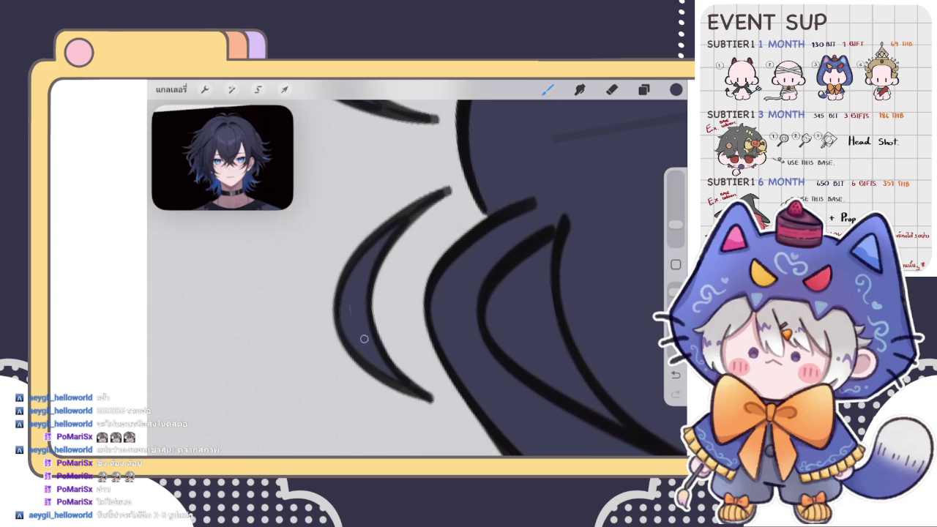
{"action": "scroll", "coordinate": [497, 270], "scroll_direction": "down", "scroll_amount": 3}
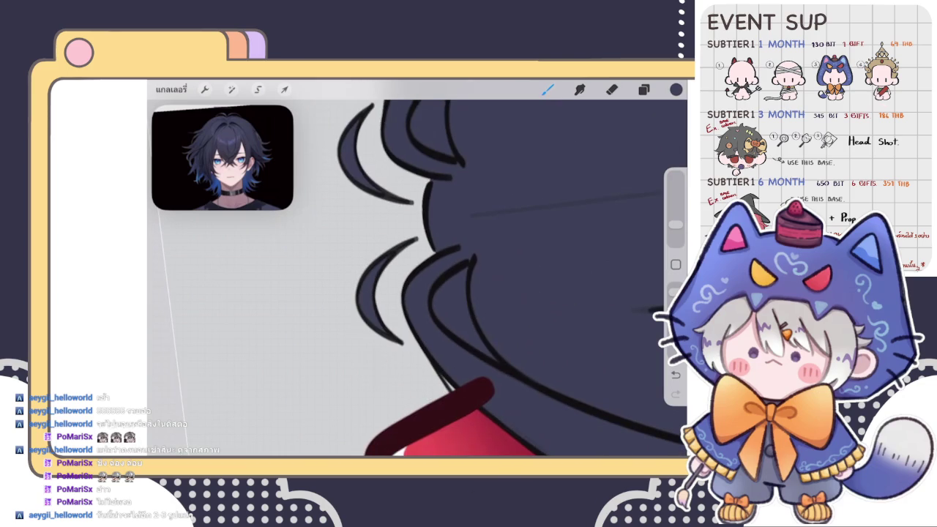
{"action": "scroll", "coordinate": [417, 271], "scroll_direction": "down", "scroll_amount": 2}
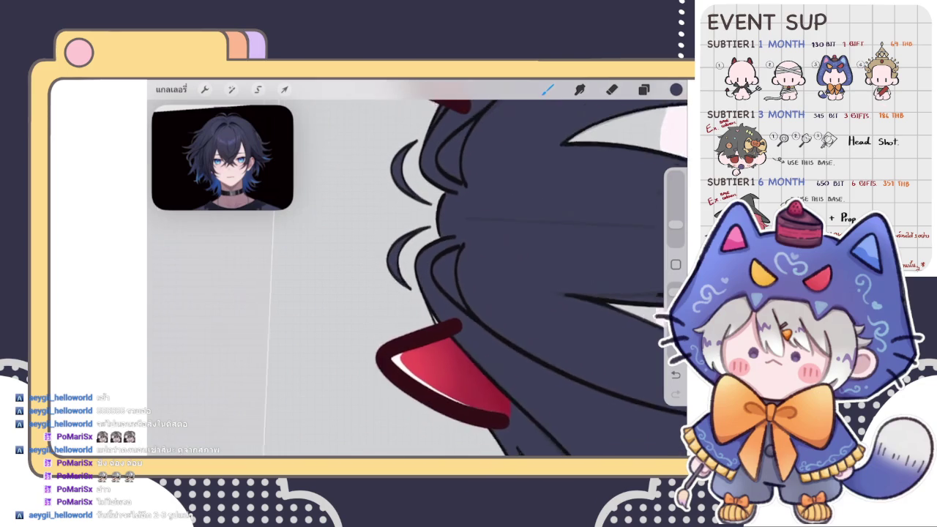
- Back on the brush, paint navy along the thin hair line
{"action": "key", "text": "e"}
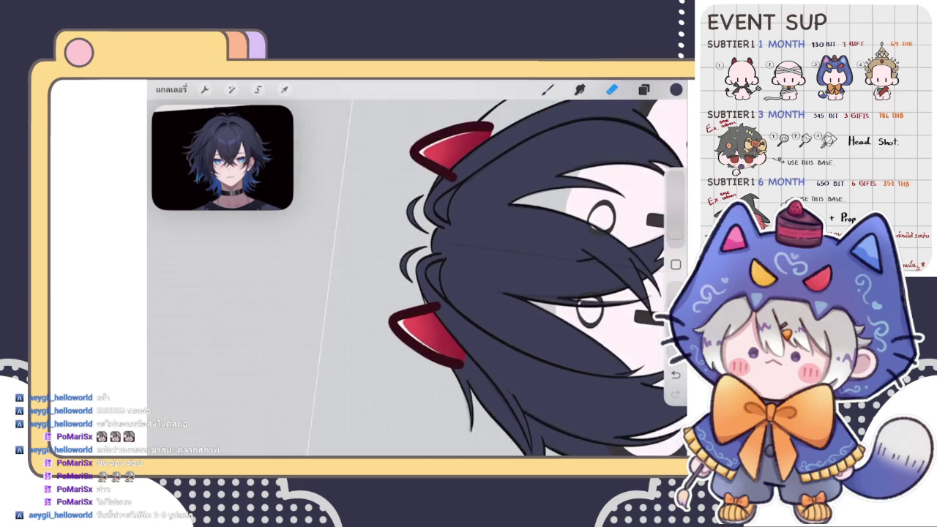
{"action": "scroll", "coordinate": [418, 270], "scroll_direction": "down", "scroll_amount": 2}
{"action": "scroll", "coordinate": [417, 271], "scroll_direction": "up", "scroll_amount": 2}
{"action": "key", "text": "b"}
{"action": "scroll", "coordinate": [417, 271], "scroll_direction": "up", "scroll_amount": 2}
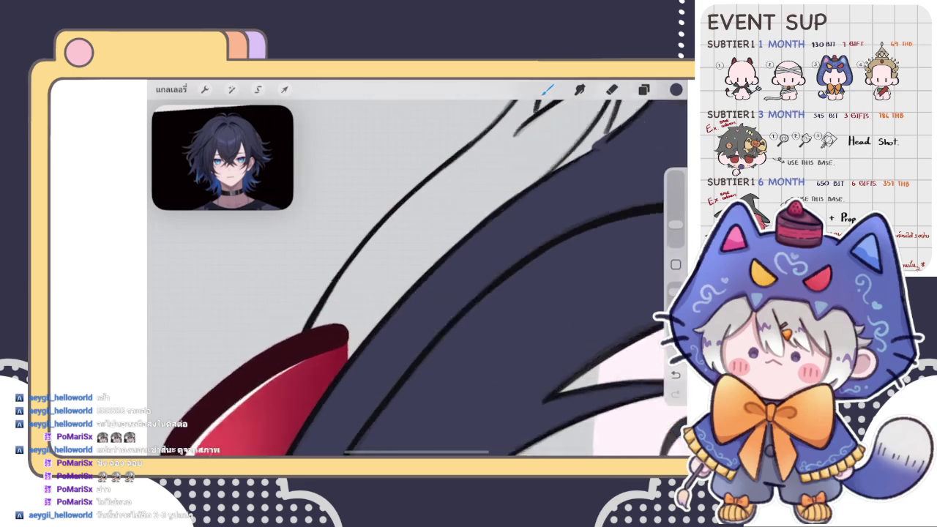
{"action": "scroll", "coordinate": [418, 271], "scroll_direction": "up", "scroll_amount": 1}
{"action": "mouse_move", "coordinate": [309, 375]}
{"action": "left_mouse_down"}
{"action": "mouse_move", "coordinate": [380, 263]}
{"action": "mouse_move", "coordinate": [505, 139]}
{"action": "mouse_move", "coordinate": [470, 169]}
{"action": "mouse_move", "coordinate": [322, 370]}
{"action": "mouse_move", "coordinate": [358, 370]}
{"action": "mouse_move", "coordinate": [360, 416]}
{"action": "mouse_move", "coordinate": [579, 157]}
{"action": "left_mouse_up"}
- Brush navy up the strand and along the thin black hair lines, redoing one stroke
{"action": "scroll", "coordinate": [417, 271], "scroll_direction": "down", "scroll_amount": 2}
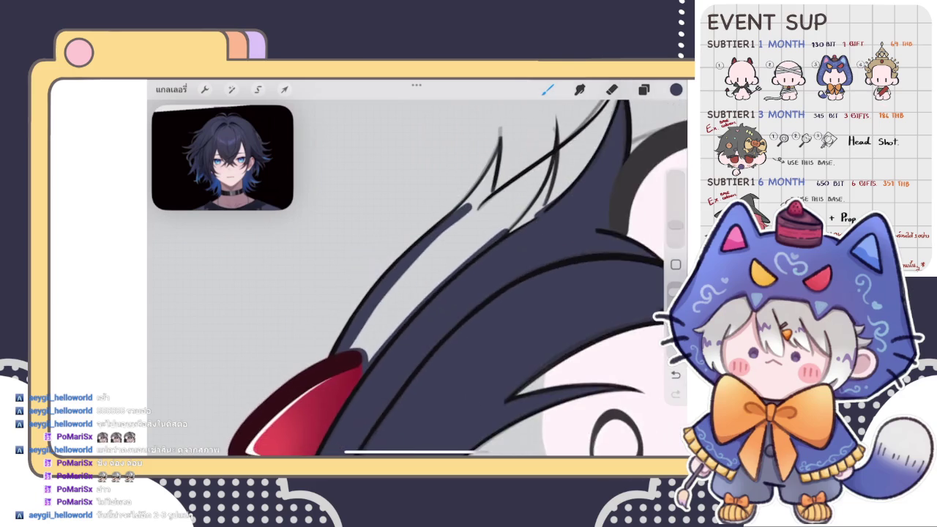
{"action": "scroll", "coordinate": [418, 271], "scroll_direction": "down", "scroll_amount": 2}
{"action": "mouse_move", "coordinate": [373, 313]}
{"action": "left_mouse_down"}
{"action": "mouse_move", "coordinate": [428, 262]}
{"action": "mouse_move", "coordinate": [461, 210]}
{"action": "mouse_move", "coordinate": [438, 300]}
{"action": "mouse_move", "coordinate": [399, 311]}
{"action": "mouse_move", "coordinate": [384, 335]}
{"action": "mouse_move", "coordinate": [396, 328]}
{"action": "left_mouse_up"}
{"action": "mouse_move", "coordinate": [448, 288]}
{"action": "left_mouse_down"}
{"action": "mouse_move", "coordinate": [388, 333]}
{"action": "mouse_move", "coordinate": [611, 199]}
{"action": "left_mouse_up"}
{"action": "scroll", "coordinate": [417, 293], "scroll_direction": "down", "scroll_amount": 2}
{"action": "scroll", "coordinate": [417, 292], "scroll_direction": "up", "scroll_amount": 2}
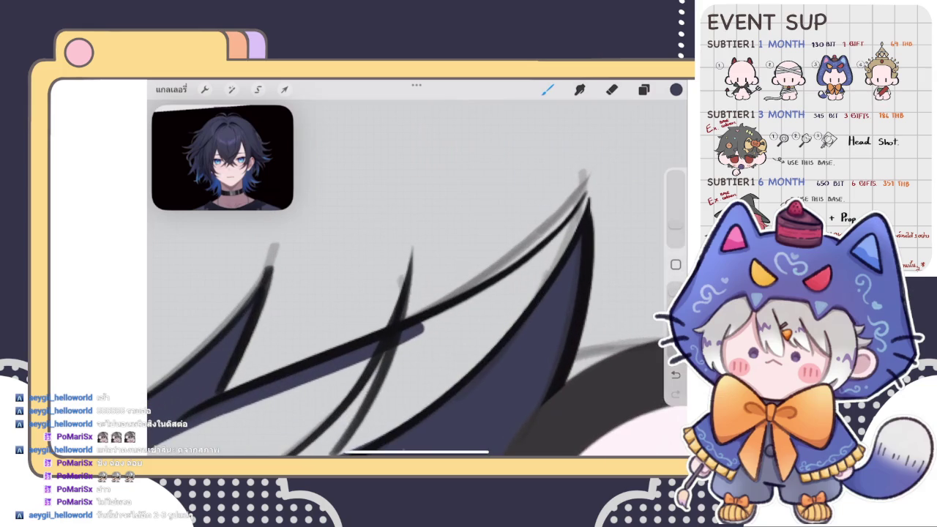
{"action": "left_click_drag", "start_coordinate": [423, 331], "coordinate": [575, 218]}
{"action": "key", "text": "ctrl+z"}
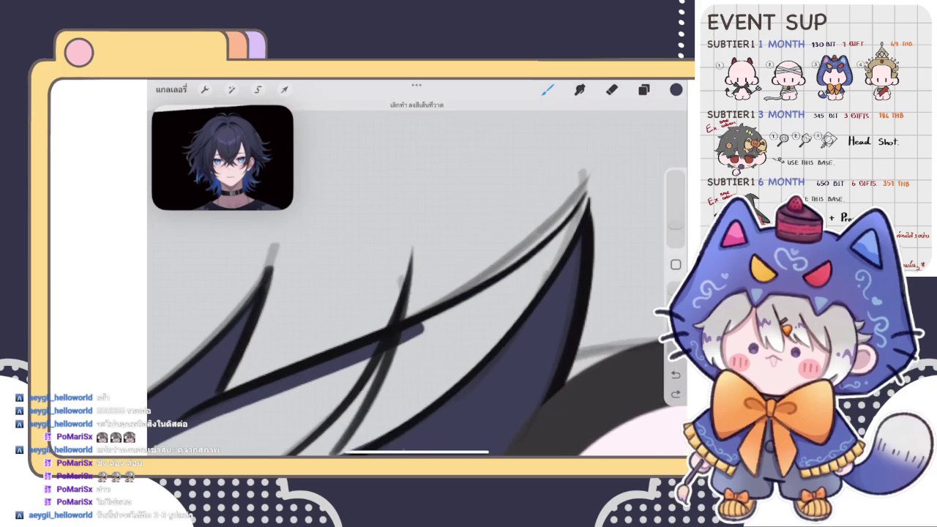
{"action": "left_click_drag", "start_coordinate": [423, 330], "coordinate": [580, 212]}
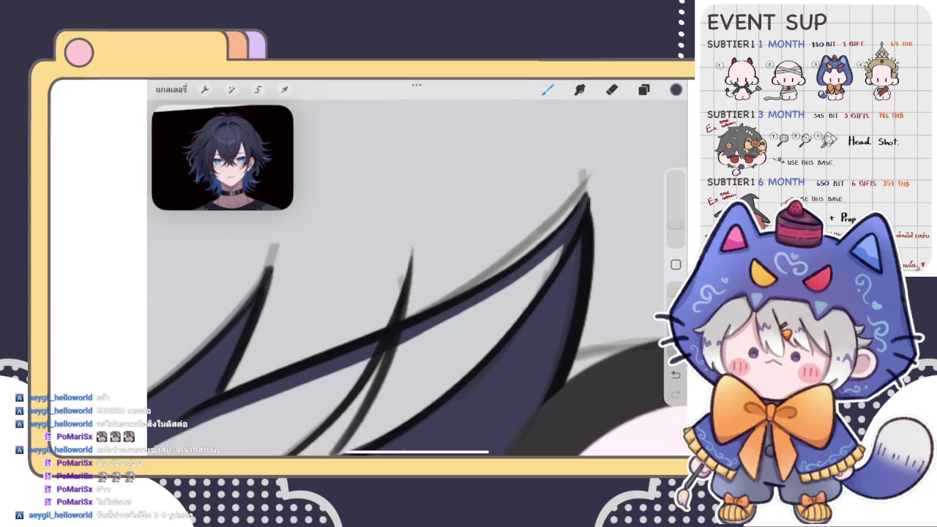
- ColorDrop navy into the remaining strand gaps and tips, then select a lower layer
{"action": "left_click_drag", "start_coordinate": [676, 89], "coordinate": [469, 344]}
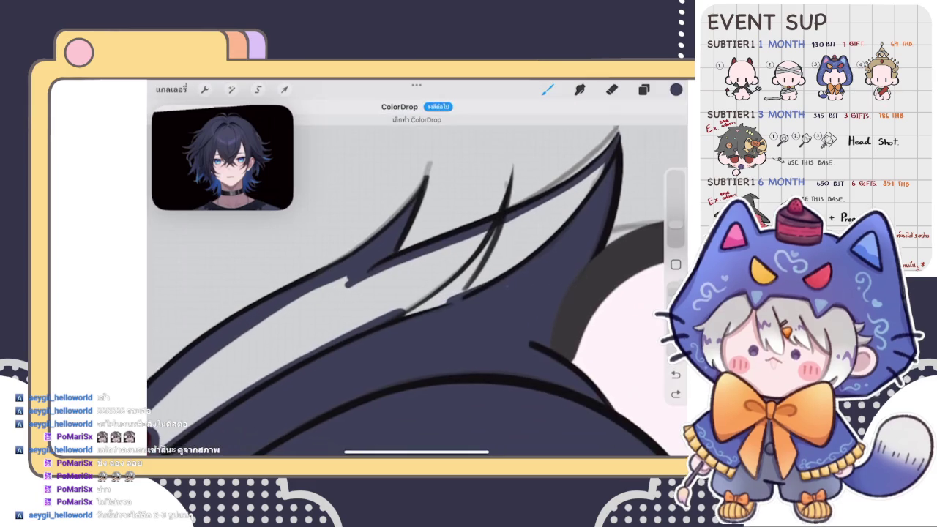
{"action": "scroll", "coordinate": [417, 278], "scroll_direction": "down", "scroll_amount": 3}
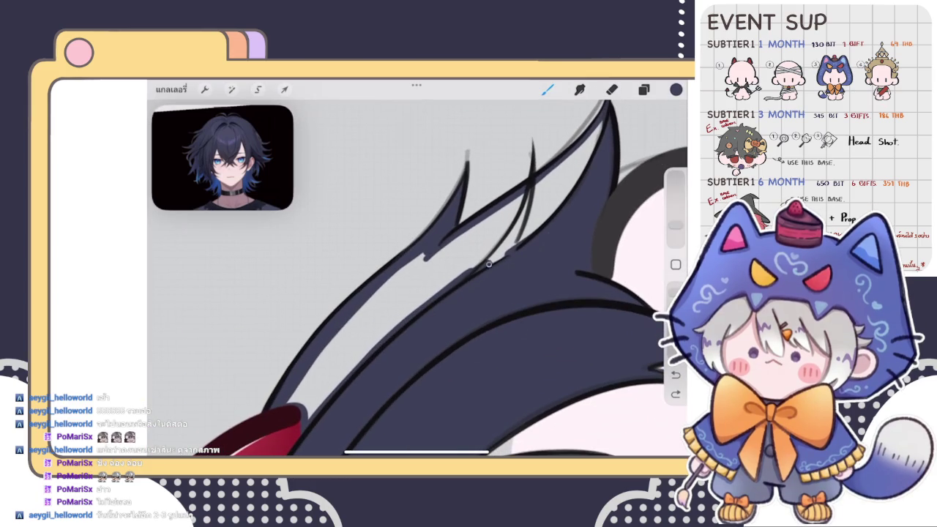
{"action": "mouse_move", "coordinate": [489, 263]}
{"action": "left_mouse_down"}
{"action": "mouse_move", "coordinate": [549, 214]}
{"action": "mouse_move", "coordinate": [600, 126]}
{"action": "left_mouse_up"}
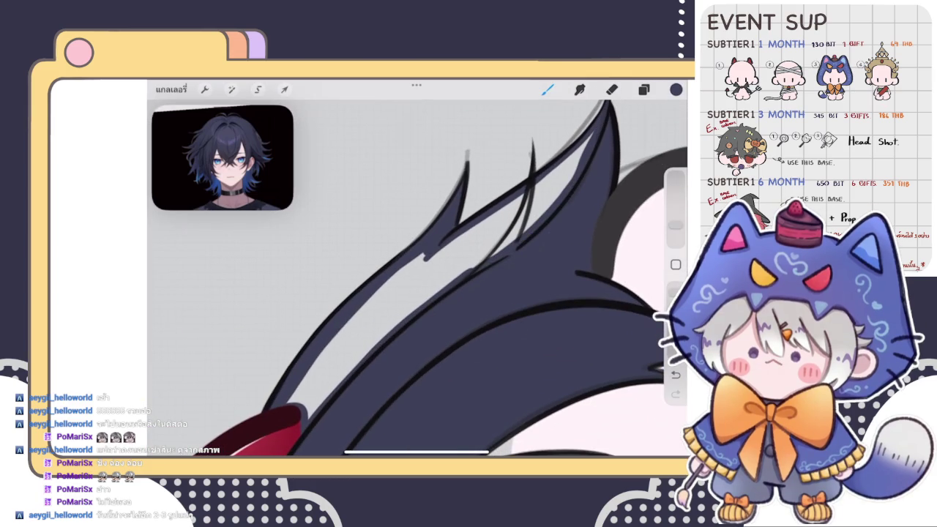
{"action": "left_click_drag", "start_coordinate": [675, 89], "coordinate": [453, 249]}
{"action": "scroll", "coordinate": [417, 278], "scroll_direction": "down", "scroll_amount": 3}
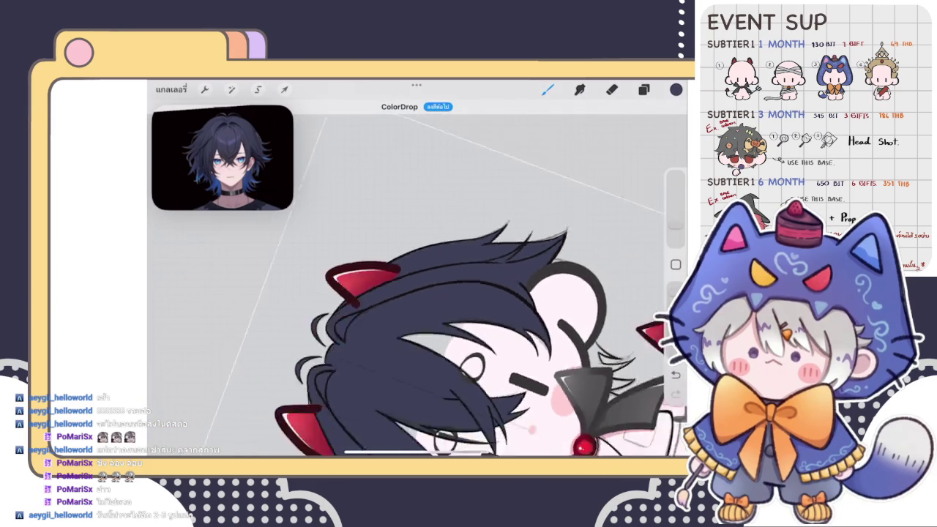
{"action": "scroll", "coordinate": [424, 308], "scroll_direction": "down", "scroll_amount": 5}
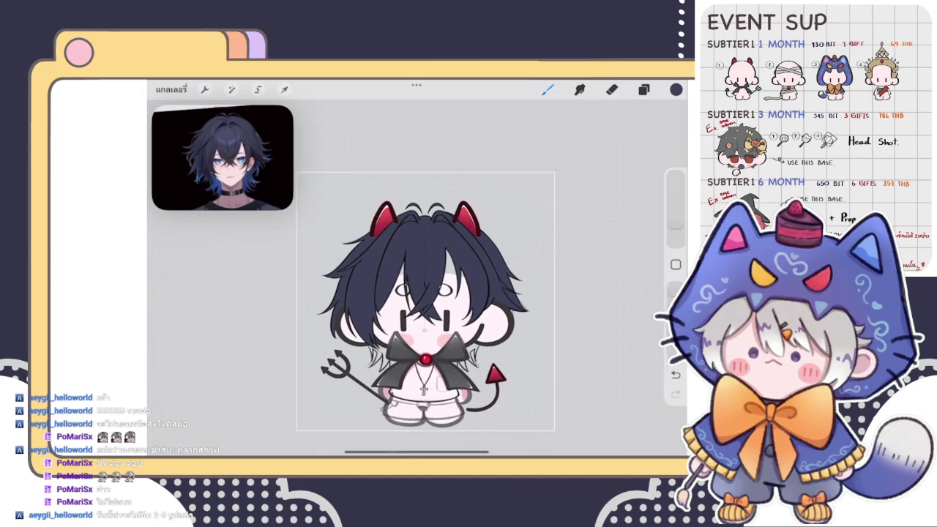
{"action": "scroll", "coordinate": [418, 293], "scroll_direction": "up", "scroll_amount": 2}
{"action": "scroll", "coordinate": [417, 242], "scroll_direction": "up", "scroll_amount": 3}
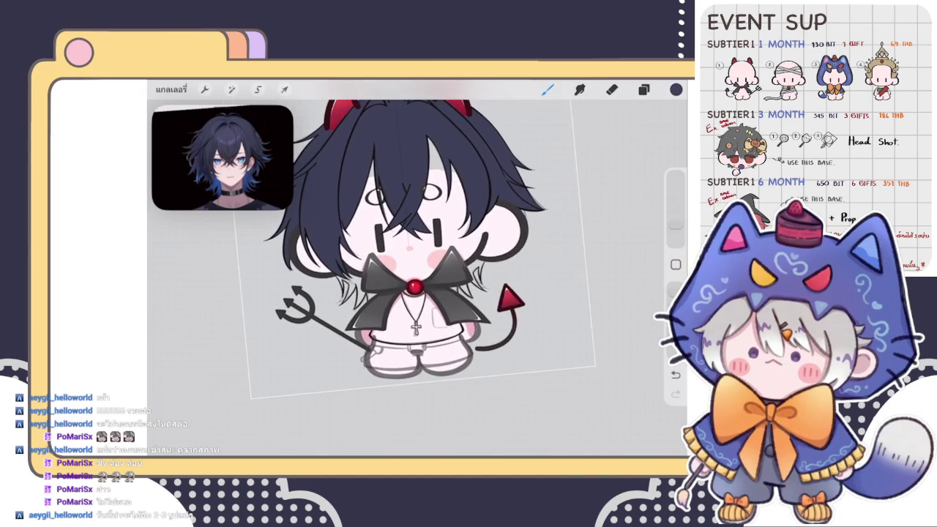
{"action": "left_click", "coordinate": [644, 89]}
{"action": "left_click", "coordinate": [545, 318]}
- Return to the brush and paint dark navy strokes along the upper hair strands
{"action": "left_click", "coordinate": [644, 89]}
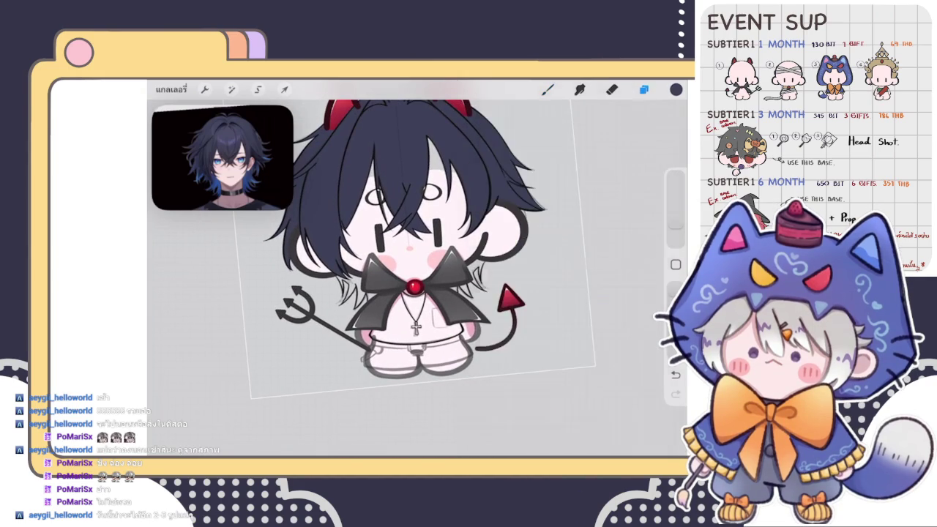
{"action": "left_click", "coordinate": [547, 90]}
{"action": "scroll", "coordinate": [425, 293], "scroll_direction": "up", "scroll_amount": 3}
{"action": "scroll", "coordinate": [439, 293], "scroll_direction": "up", "scroll_amount": 3}
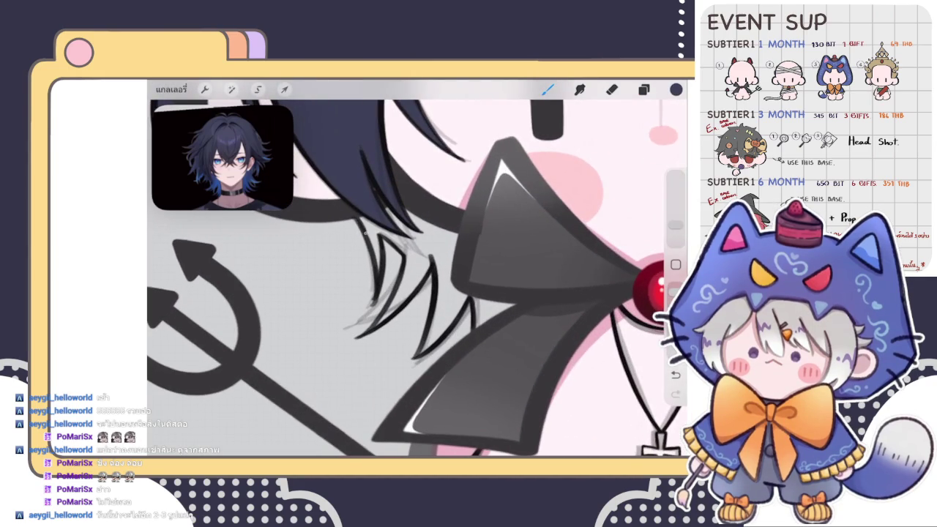
{"action": "left_click_drag", "start_coordinate": [377, 275], "coordinate": [384, 212]}
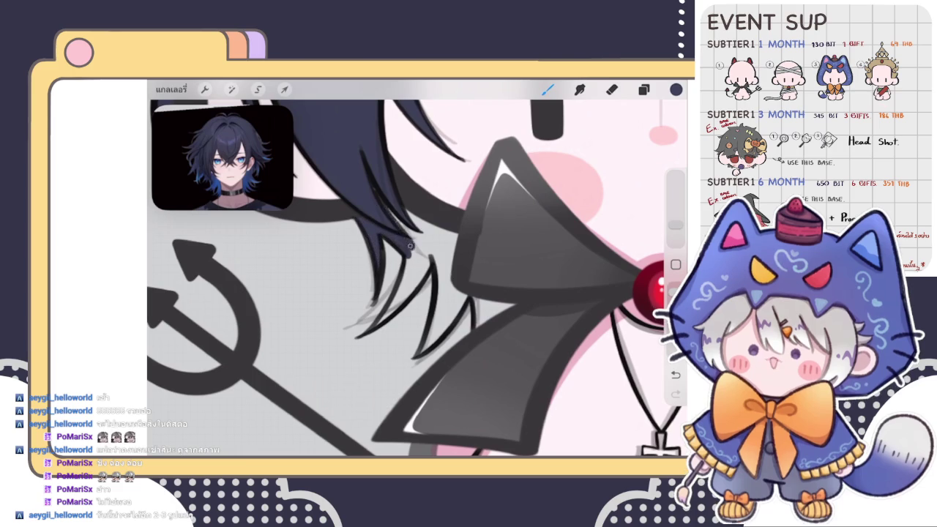
{"action": "mouse_move", "coordinate": [407, 251]}
{"action": "left_mouse_down"}
{"action": "mouse_move", "coordinate": [429, 211]}
{"action": "mouse_move", "coordinate": [454, 238]}
{"action": "left_mouse_up"}
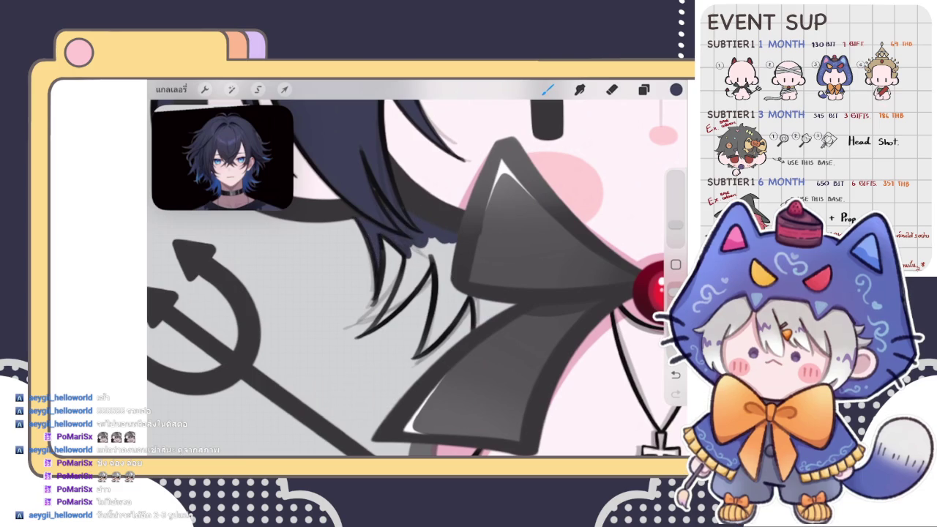
{"action": "scroll", "coordinate": [410, 278], "scroll_direction": "up", "scroll_amount": 3}
{"action": "left_click_drag", "start_coordinate": [401, 311], "coordinate": [354, 367]}
{"action": "left_click_drag", "start_coordinate": [395, 326], "coordinate": [431, 239]}
{"action": "left_click_drag", "start_coordinate": [433, 217], "coordinate": [420, 238]}
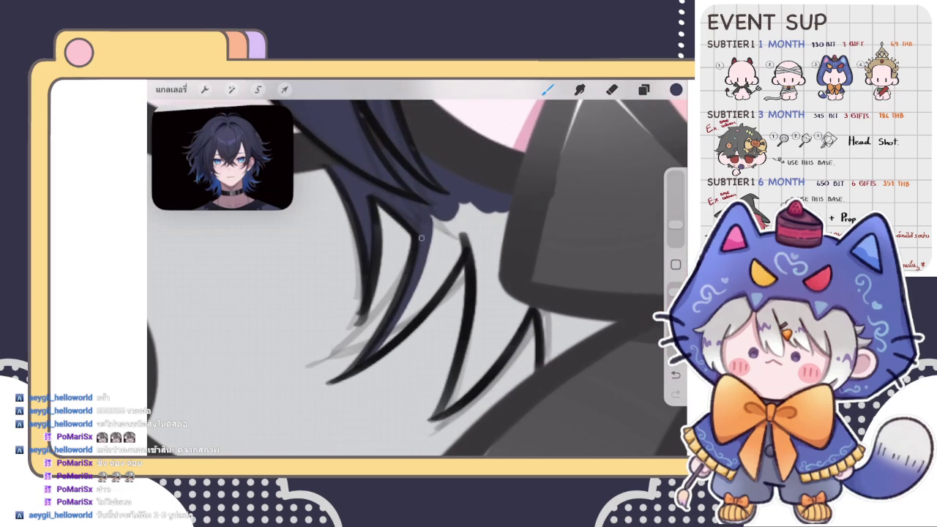
- Fill the grey gaps between the lower hair strand tips with dark navy
{"action": "left_click_drag", "start_coordinate": [357, 360], "coordinate": [405, 279]}
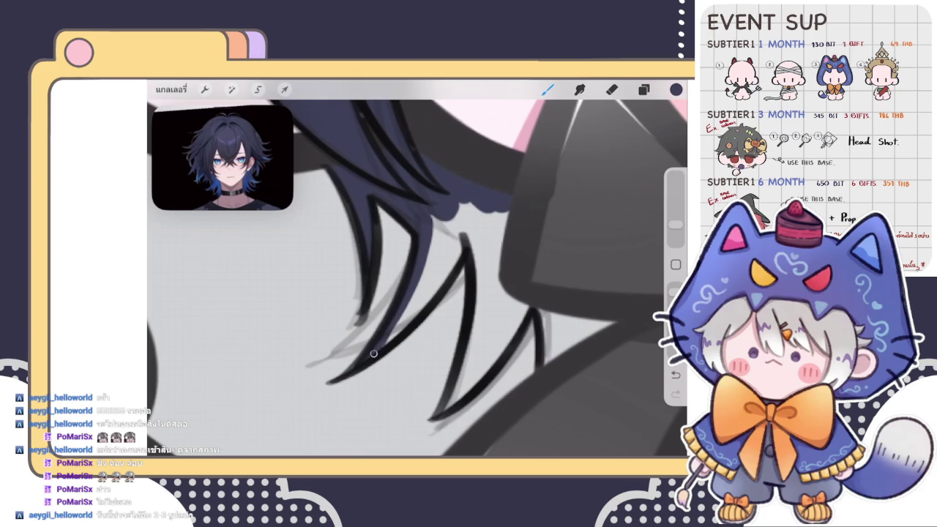
{"action": "mouse_move", "coordinate": [373, 354]}
{"action": "left_mouse_down"}
{"action": "mouse_move", "coordinate": [461, 234]}
{"action": "mouse_move", "coordinate": [424, 285]}
{"action": "left_mouse_up"}
{"action": "left_click_drag", "start_coordinate": [399, 315], "coordinate": [435, 209]}
{"action": "mouse_move", "coordinate": [439, 256]}
{"action": "left_mouse_down"}
{"action": "mouse_move", "coordinate": [457, 215]}
{"action": "mouse_move", "coordinate": [494, 301]}
{"action": "left_mouse_up"}
{"action": "left_click_drag", "start_coordinate": [480, 233], "coordinate": [476, 270]}
{"action": "left_click_drag", "start_coordinate": [505, 198], "coordinate": [500, 241]}
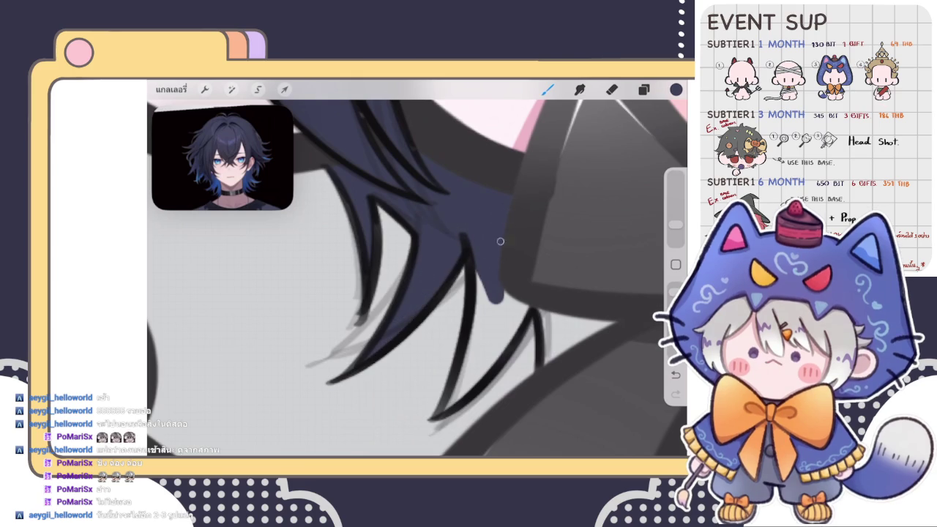
{"action": "left_click_drag", "start_coordinate": [442, 411], "coordinate": [529, 304]}
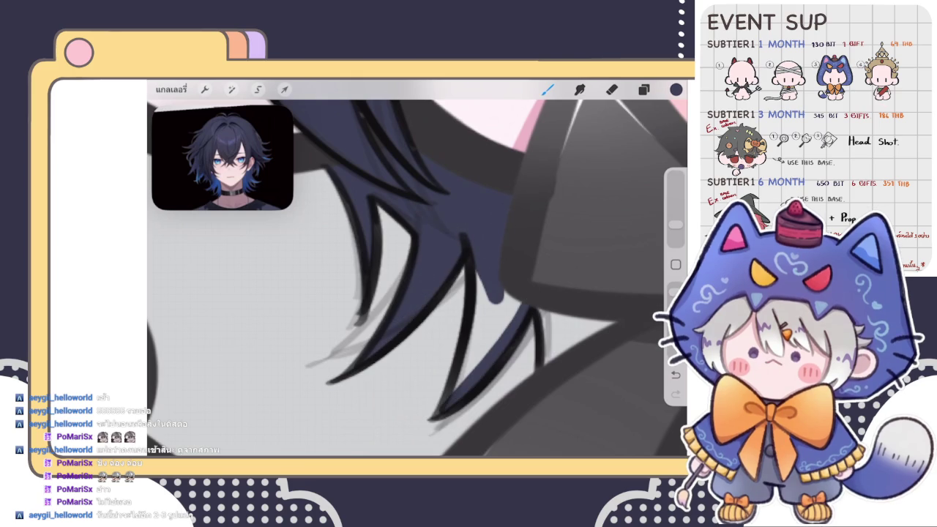
{"action": "mouse_move", "coordinate": [437, 410]}
{"action": "left_mouse_down"}
{"action": "mouse_move", "coordinate": [470, 268]}
{"action": "mouse_move", "coordinate": [447, 391]}
{"action": "mouse_move", "coordinate": [478, 268]}
{"action": "mouse_move", "coordinate": [493, 338]}
{"action": "mouse_move", "coordinate": [519, 304]}
{"action": "left_mouse_up"}
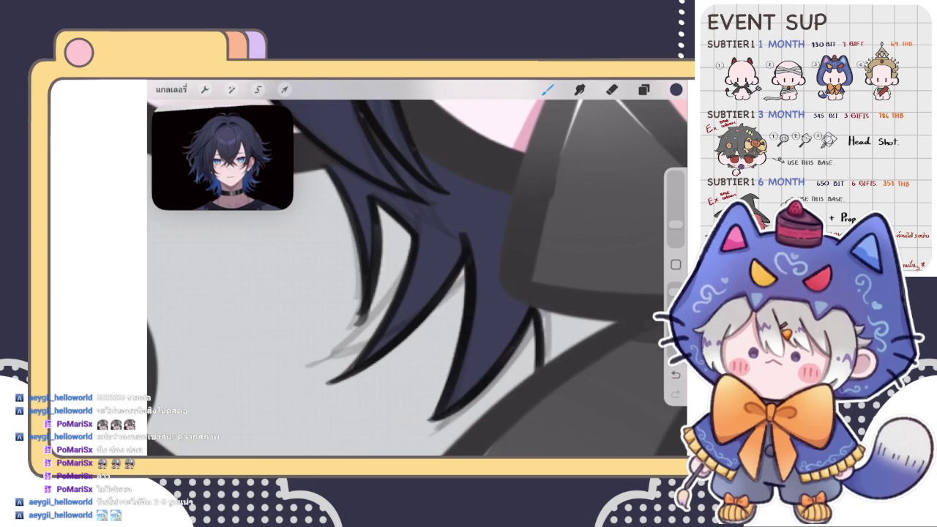
{"action": "scroll", "coordinate": [417, 268], "scroll_direction": "down", "scroll_amount": 5}
{"action": "scroll", "coordinate": [417, 268], "scroll_direction": "up", "scroll_amount": 5}
{"action": "mouse_move", "coordinate": [410, 278]}
{"action": "left_mouse_down"}
{"action": "mouse_move", "coordinate": [408, 329]}
{"action": "mouse_move", "coordinate": [417, 282]}
{"action": "mouse_move", "coordinate": [472, 297]}
{"action": "mouse_move", "coordinate": [432, 318]}
{"action": "left_mouse_up"}
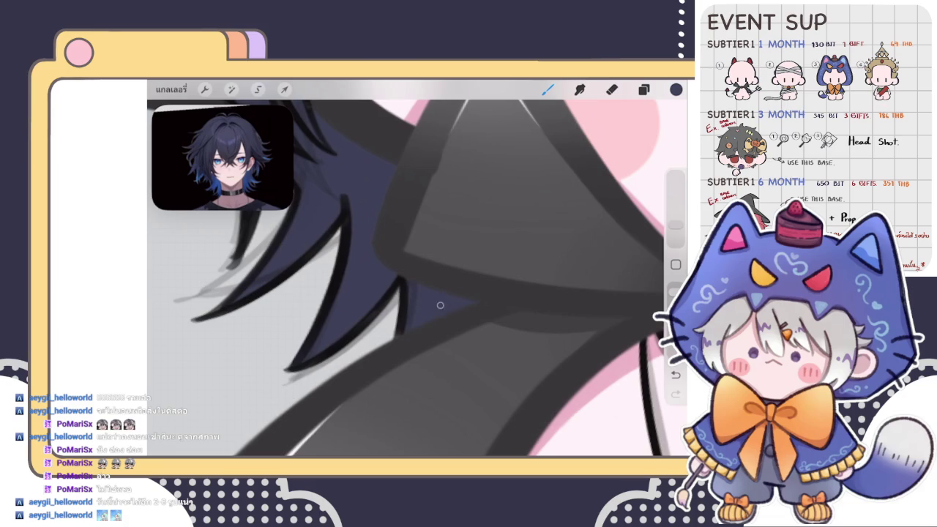
{"action": "scroll", "coordinate": [417, 268], "scroll_direction": "down", "scroll_amount": 3}
- Fill the small remaining gaps between hair strands beside the bow with navy
{"action": "scroll", "coordinate": [417, 268], "scroll_direction": "down", "scroll_amount": 3}
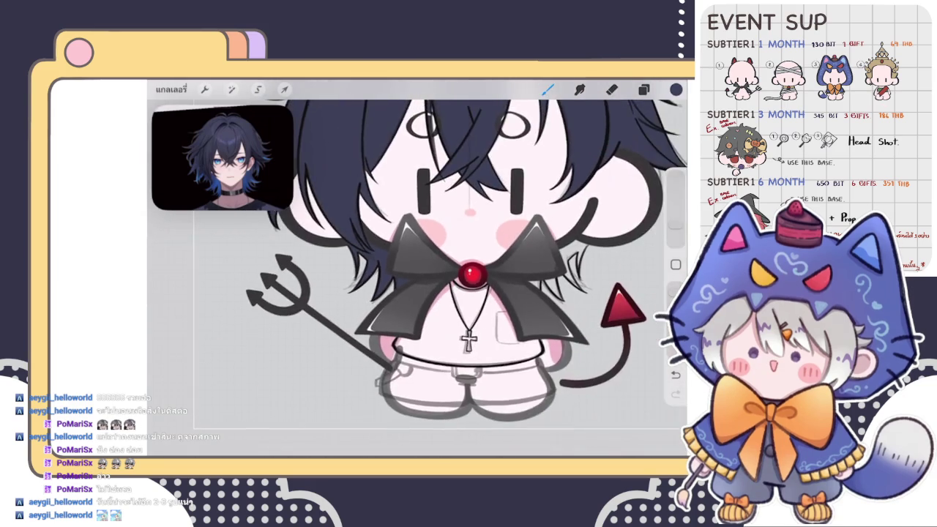
{"action": "scroll", "coordinate": [417, 268], "scroll_direction": "up", "scroll_amount": 3}
{"action": "scroll", "coordinate": [417, 268], "scroll_direction": "up", "scroll_amount": 3}
{"action": "mouse_move", "coordinate": [390, 315]}
{"action": "left_mouse_down"}
{"action": "mouse_move", "coordinate": [401, 293]}
{"action": "mouse_move", "coordinate": [398, 311]}
{"action": "mouse_move", "coordinate": [473, 355]}
{"action": "mouse_move", "coordinate": [457, 286]}
{"action": "mouse_move", "coordinate": [464, 337]}
{"action": "left_mouse_up"}
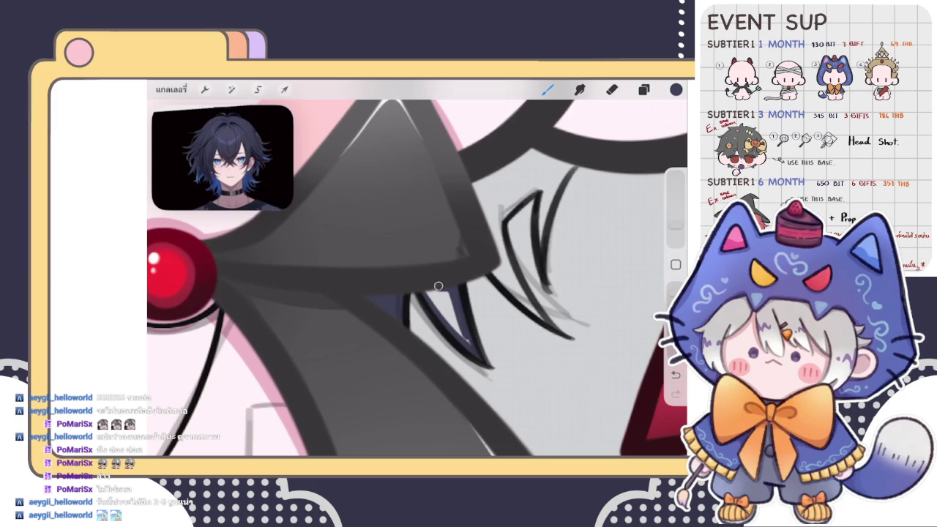
{"action": "left_click_drag", "start_coordinate": [443, 284], "coordinate": [423, 287]}
{"action": "left_click_drag", "start_coordinate": [476, 344], "coordinate": [448, 299]}
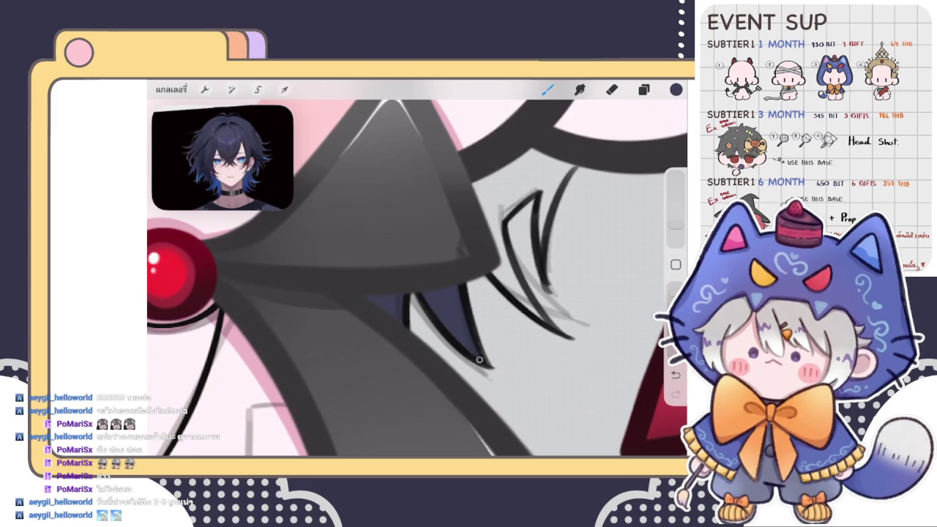
{"action": "left_click_drag", "start_coordinate": [492, 269], "coordinate": [540, 317]}
{"action": "scroll", "coordinate": [417, 271], "scroll_direction": "right", "scroll_amount": 3}
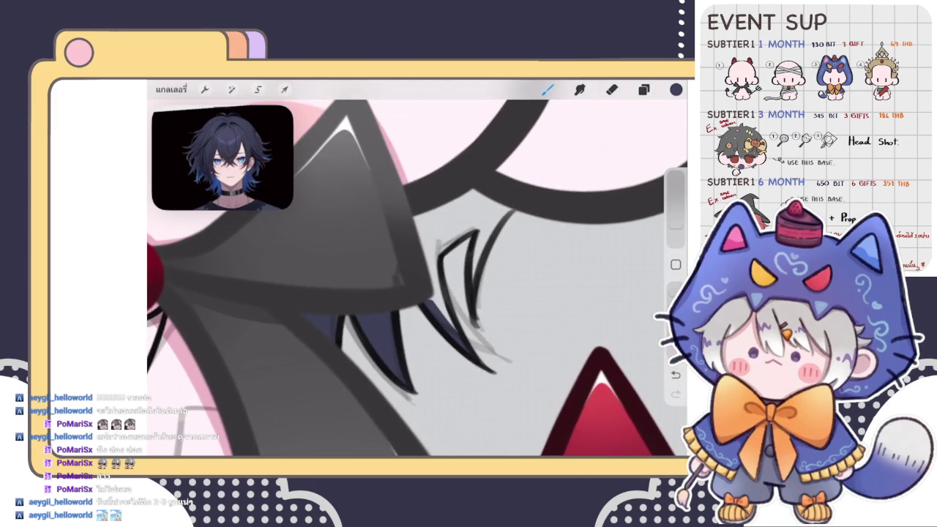
- Shade the strand edges dark blue, leaving small highlights between them
{"action": "left_click_drag", "start_coordinate": [439, 256], "coordinate": [457, 336]}
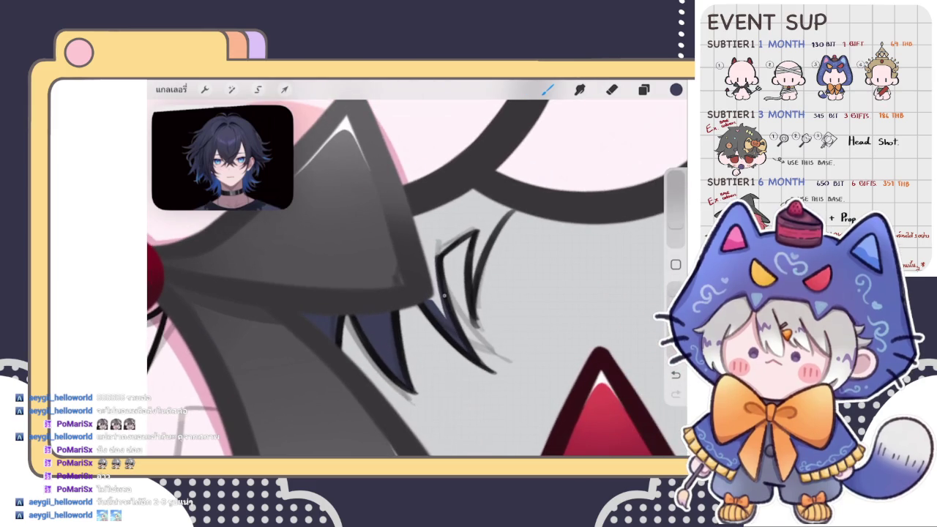
{"action": "mouse_move", "coordinate": [436, 266]}
{"action": "left_mouse_down"}
{"action": "mouse_move", "coordinate": [447, 322]}
{"action": "mouse_move", "coordinate": [414, 212]}
{"action": "mouse_move", "coordinate": [480, 189]}
{"action": "mouse_move", "coordinate": [509, 209]}
{"action": "left_mouse_up"}
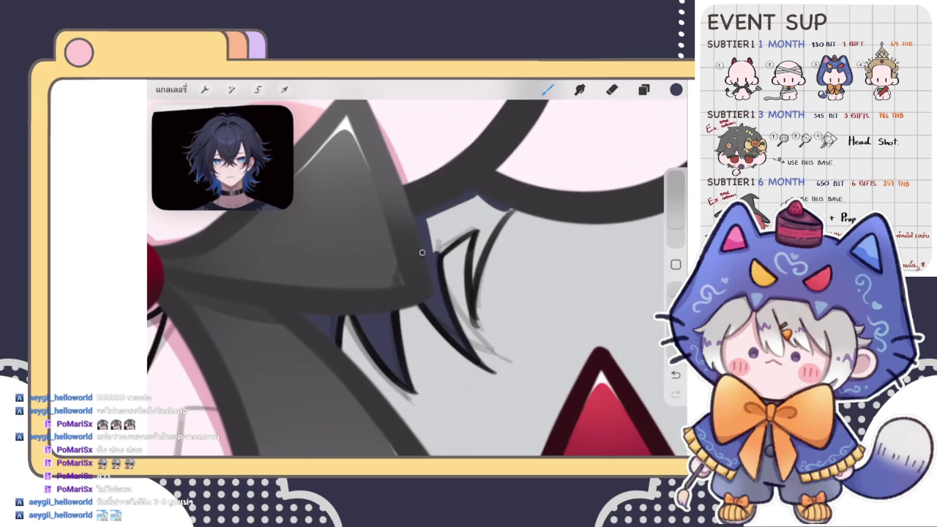
{"action": "mouse_move", "coordinate": [439, 236]}
{"action": "left_mouse_down"}
{"action": "mouse_move", "coordinate": [487, 218]}
{"action": "mouse_move", "coordinate": [474, 289]}
{"action": "left_mouse_up"}
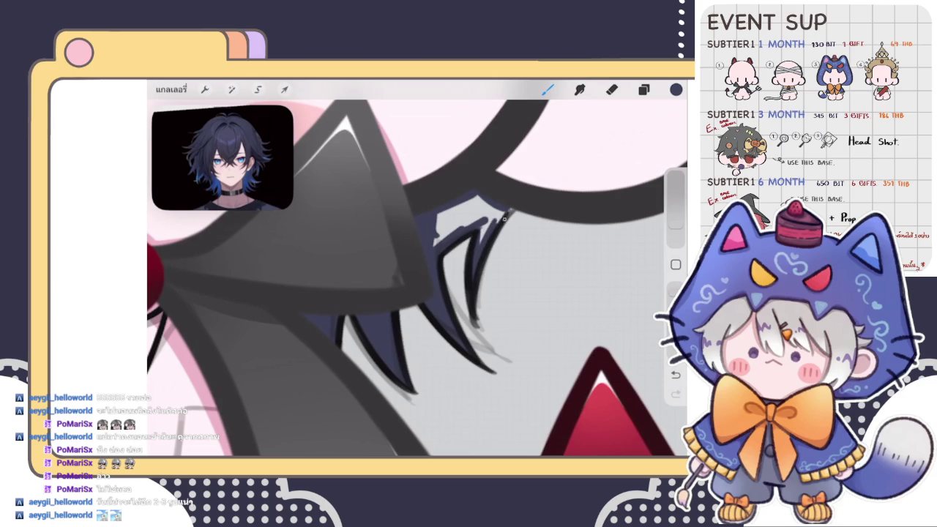
{"action": "mouse_move", "coordinate": [480, 247]}
{"action": "left_mouse_down"}
{"action": "mouse_move", "coordinate": [499, 210]}
{"action": "mouse_move", "coordinate": [447, 233]}
{"action": "left_mouse_up"}
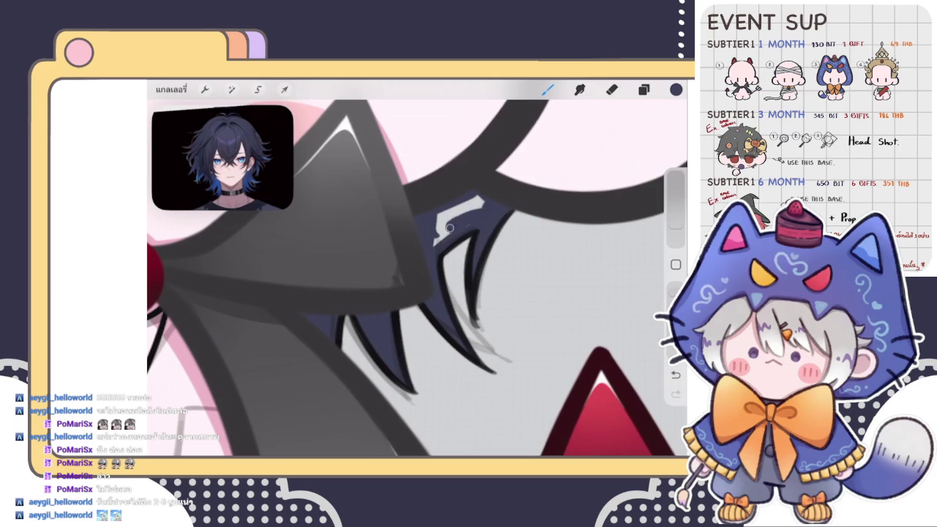
{"action": "left_click_drag", "start_coordinate": [483, 199], "coordinate": [429, 239]}
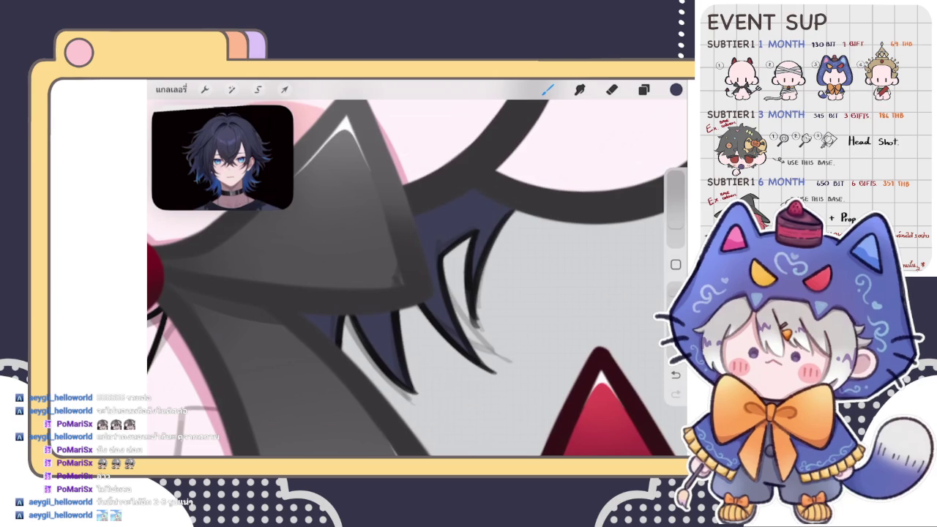
{"action": "scroll", "coordinate": [418, 267], "scroll_direction": "down", "scroll_amount": 5}
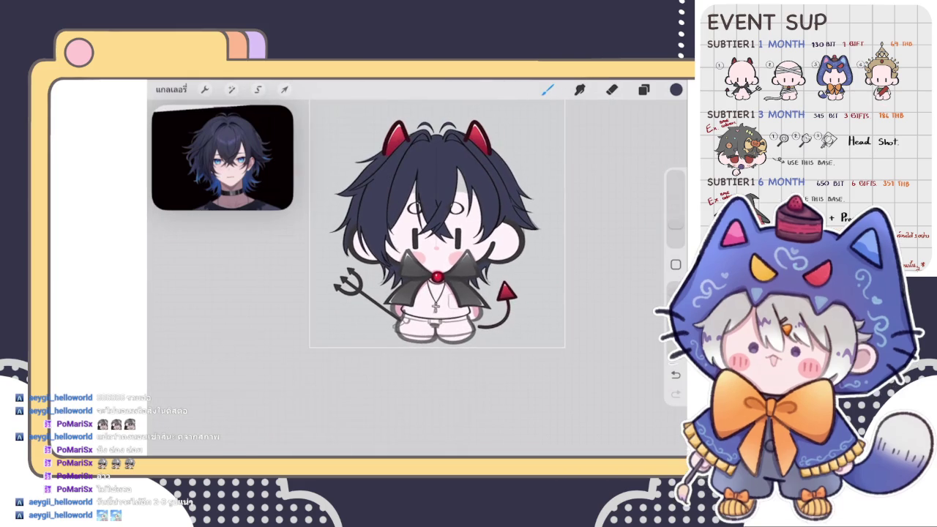
- Select the hair layer in the Layers panel and return to the brush
{"action": "scroll", "coordinate": [437, 223], "scroll_direction": "down", "scroll_amount": 3}
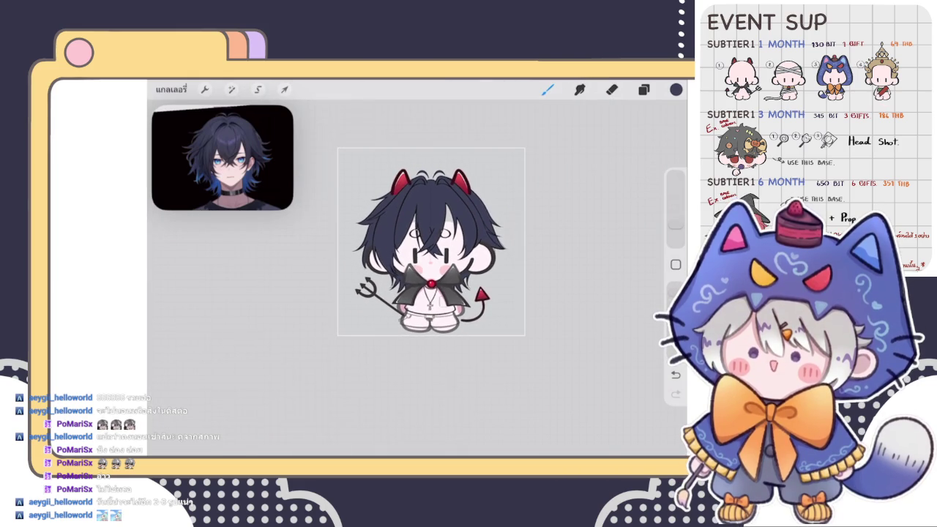
{"action": "left_click", "coordinate": [643, 90]}
{"action": "left_click", "coordinate": [579, 221]}
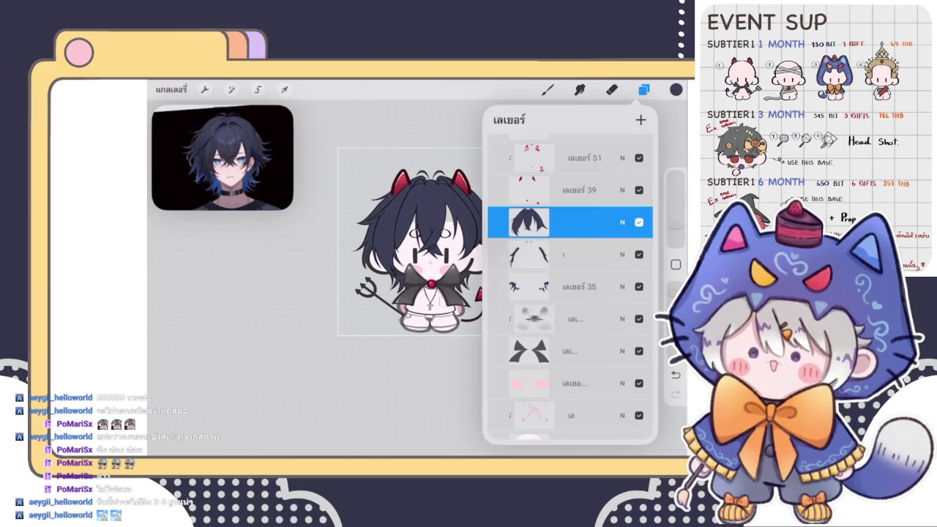
{"action": "left_click", "coordinate": [547, 89]}
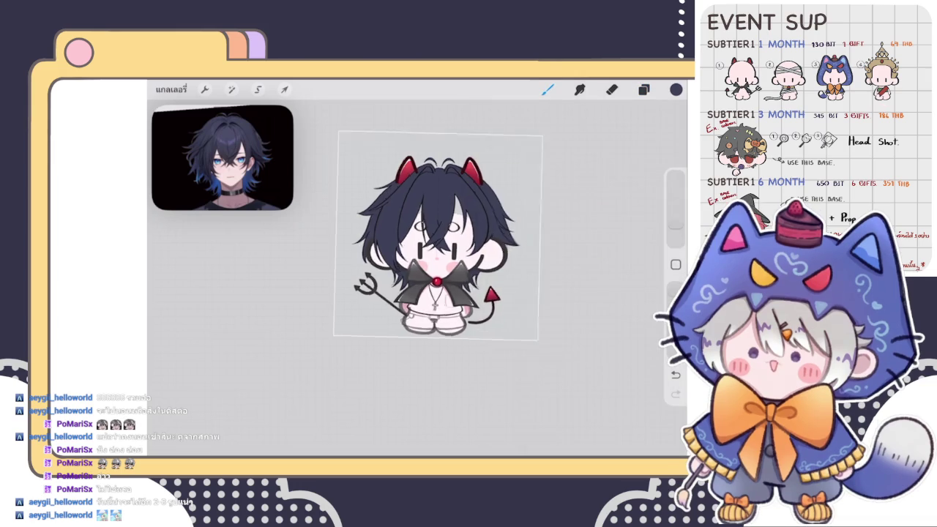
{"action": "scroll", "coordinate": [425, 278], "scroll_direction": "up", "scroll_amount": 10}
{"action": "scroll", "coordinate": [410, 241], "scroll_direction": "up", "scroll_amount": 5}
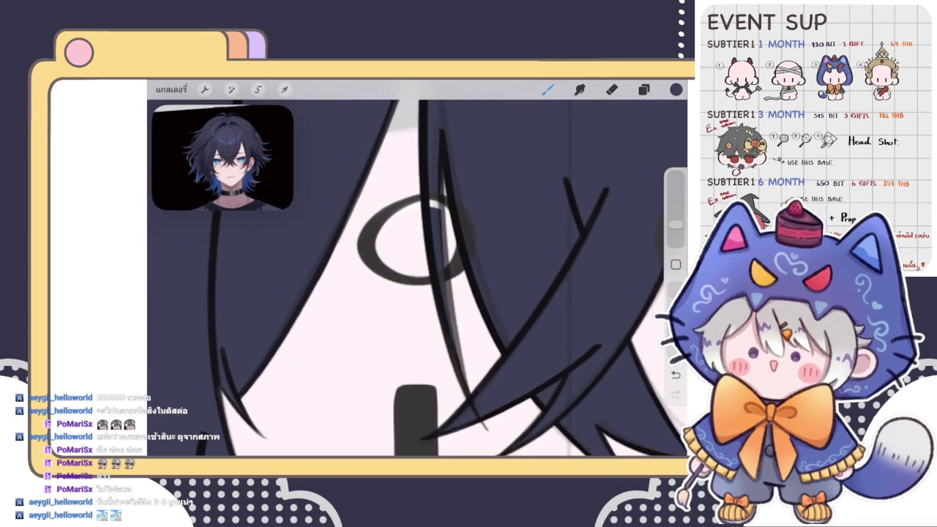
- Seal the eye rings' inner edges and ColorDrop dark colour into the left and right rings
{"action": "left_click_drag", "start_coordinate": [376, 255], "coordinate": [430, 275]}
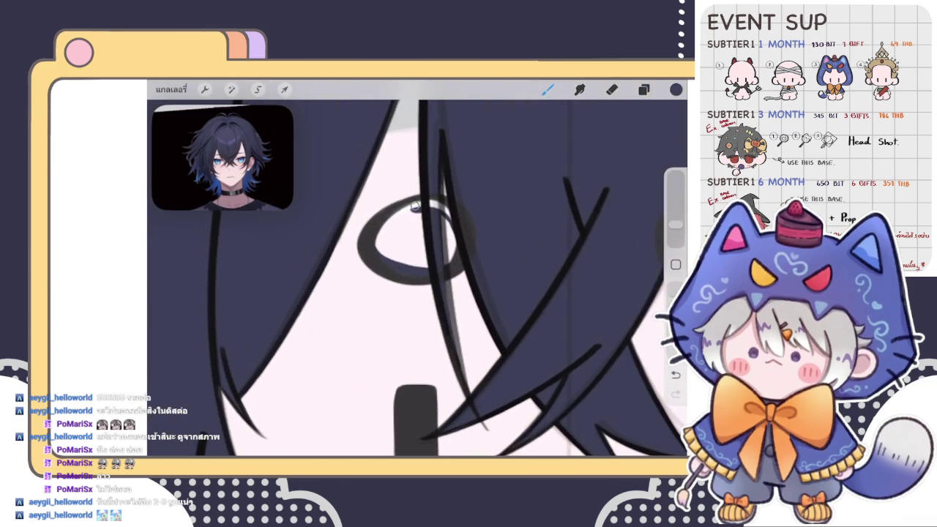
{"action": "left_click_drag", "start_coordinate": [415, 207], "coordinate": [389, 256]}
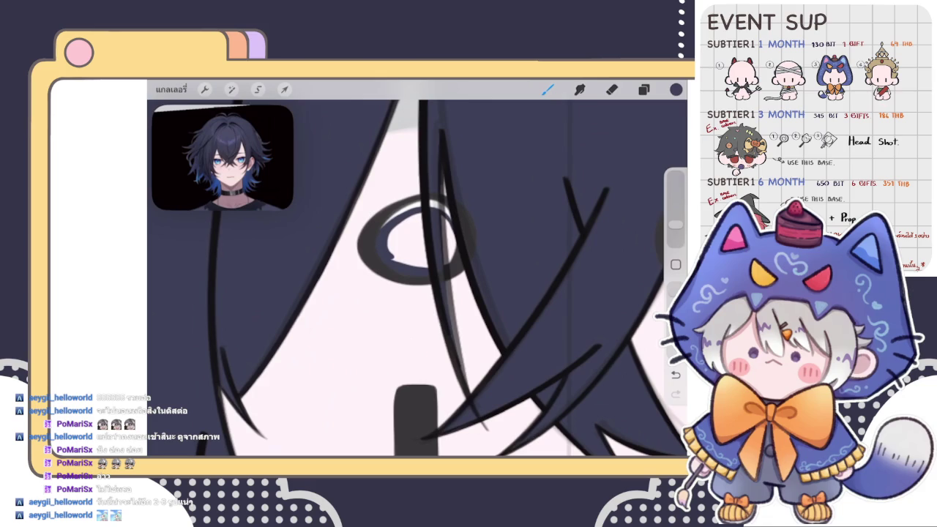
{"action": "left_click_drag", "start_coordinate": [675, 89], "coordinate": [407, 244]}
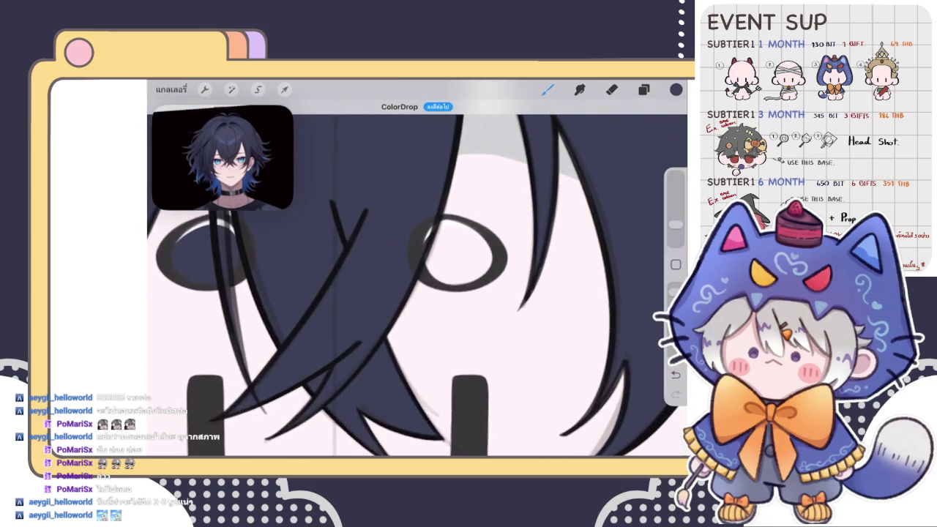
{"action": "scroll", "coordinate": [468, 271], "scroll_direction": "up", "scroll_amount": 2}
{"action": "mouse_move", "coordinate": [423, 265]}
{"action": "left_mouse_down"}
{"action": "mouse_move", "coordinate": [432, 293]}
{"action": "mouse_move", "coordinate": [512, 293]}
{"action": "mouse_move", "coordinate": [508, 253]}
{"action": "mouse_move", "coordinate": [439, 228]}
{"action": "left_mouse_up"}
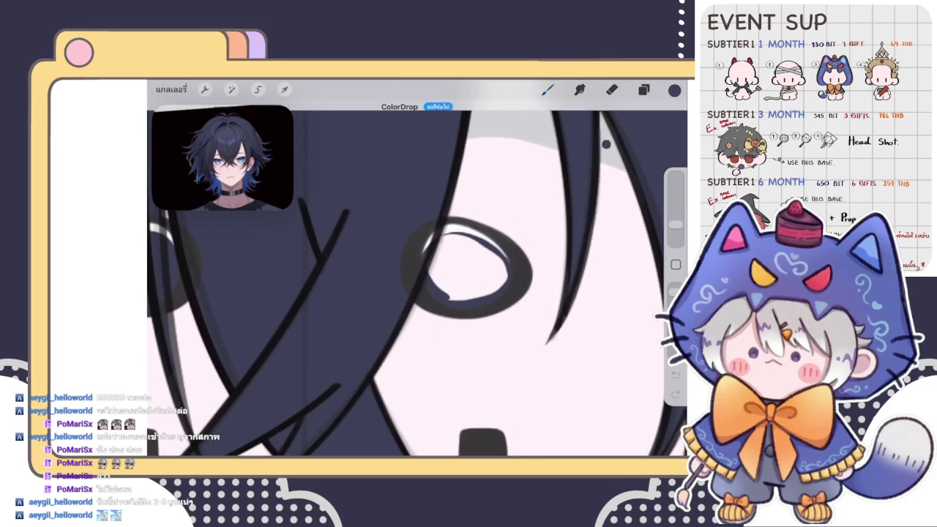
{"action": "left_click_drag", "start_coordinate": [675, 89], "coordinate": [468, 267]}
{"action": "scroll", "coordinate": [417, 278], "scroll_direction": "down", "scroll_amount": 3}
{"action": "scroll", "coordinate": [417, 285], "scroll_direction": "down", "scroll_amount": 5}
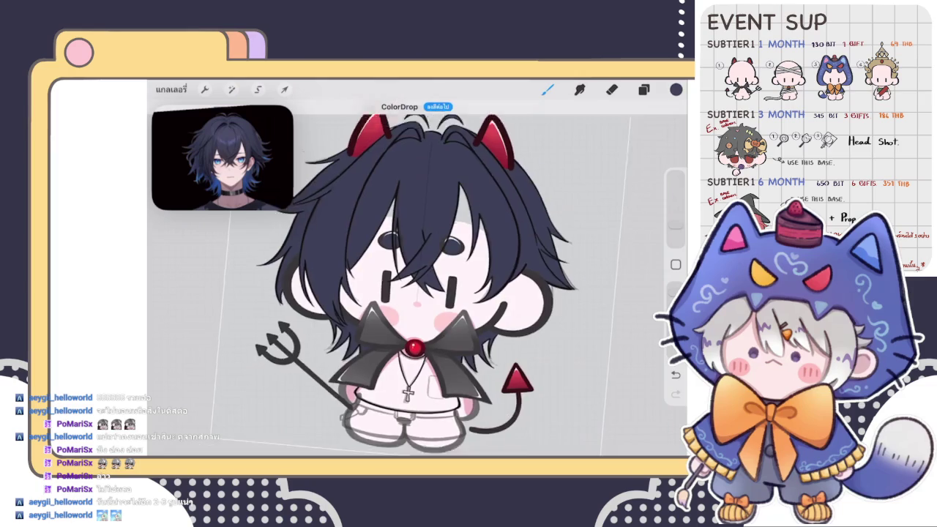
{"action": "scroll", "coordinate": [414, 293], "scroll_direction": "up", "scroll_amount": 2}
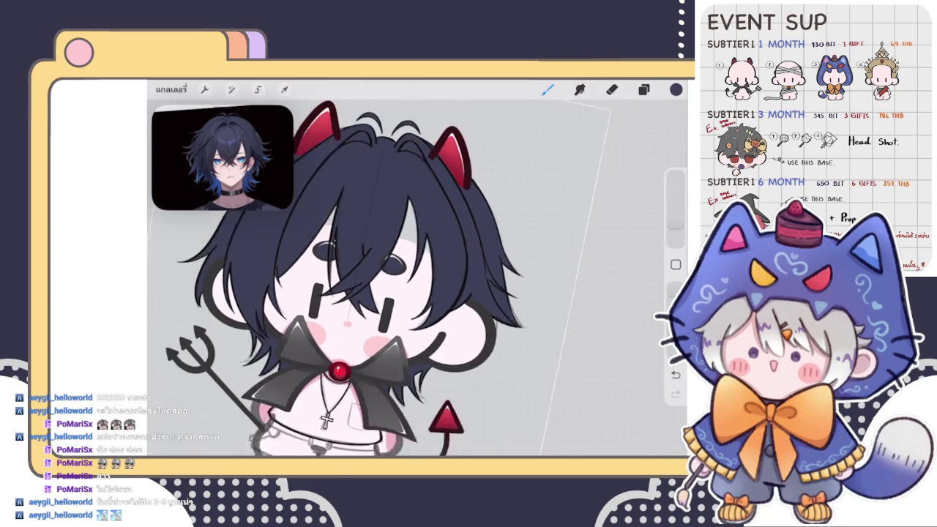
- Sample the blue hair colour from the artwork and select hair layer 33
{"action": "left_click", "coordinate": [643, 90]}
{"action": "scroll", "coordinate": [571, 285], "scroll_direction": "up", "scroll_amount": 5}
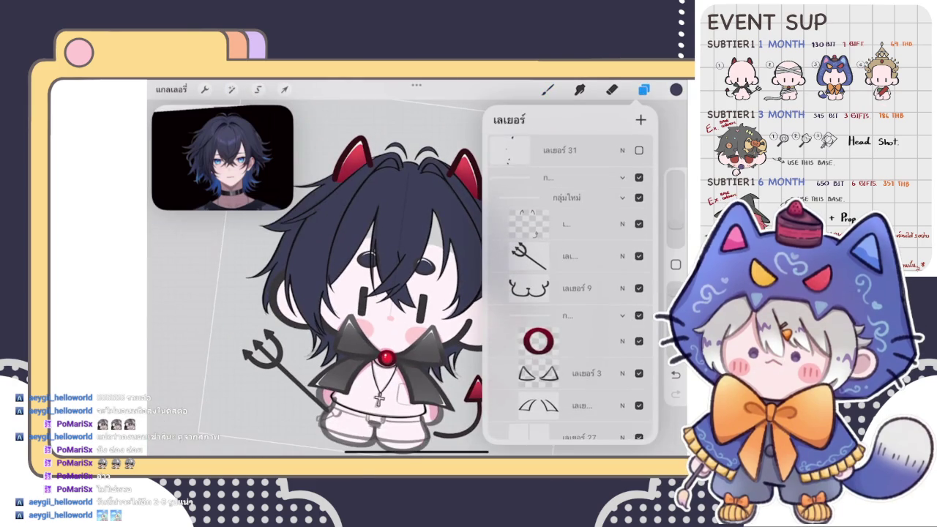
{"action": "left_click", "coordinate": [548, 89]}
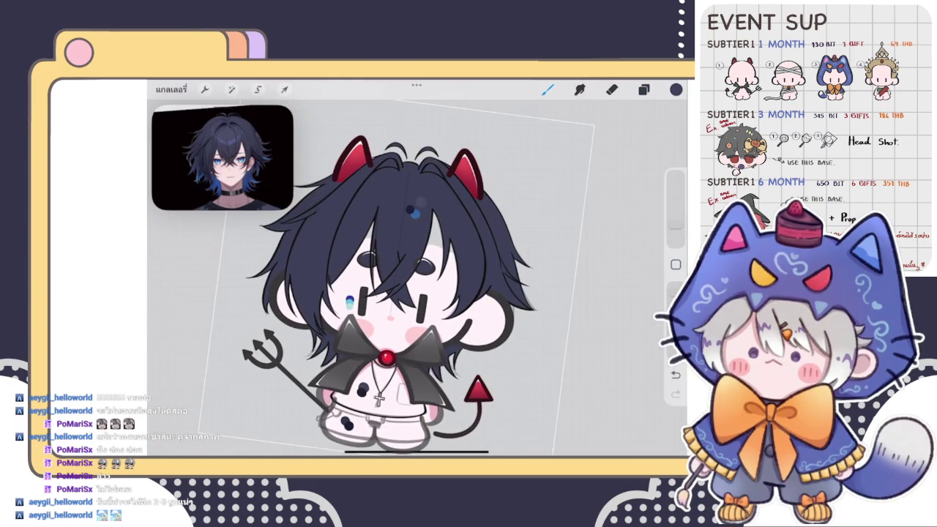
{"action": "left_click", "coordinate": [410, 213]}
{"action": "left_click", "coordinate": [643, 89]}
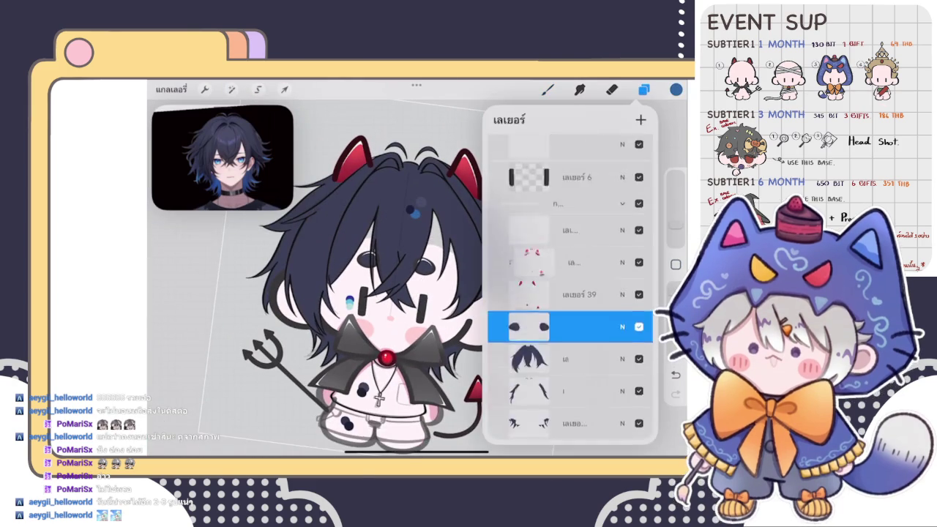
{"action": "scroll", "coordinate": [571, 285], "scroll_direction": "down", "scroll_amount": 3}
{"action": "scroll", "coordinate": [571, 285], "scroll_direction": "down", "scroll_amount": 3}
{"action": "scroll", "coordinate": [570, 285], "scroll_direction": "down", "scroll_amount": 2}
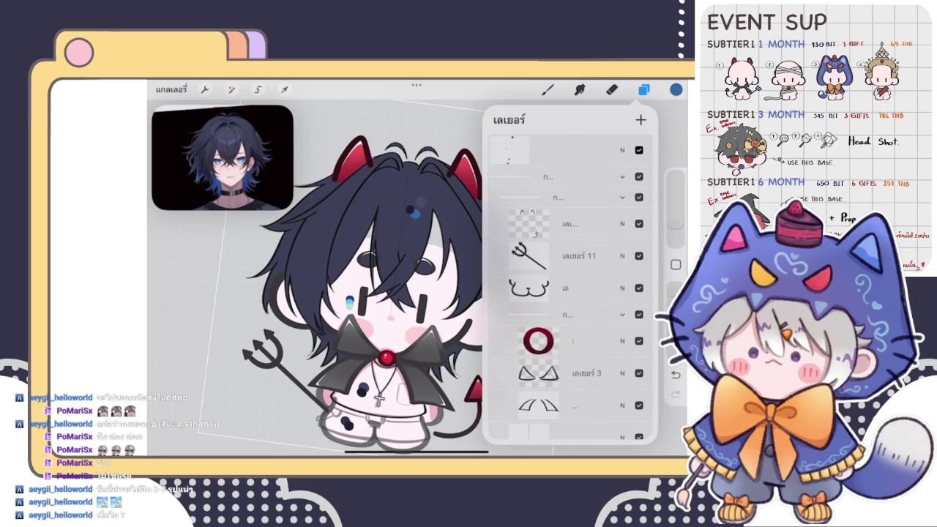
{"action": "scroll", "coordinate": [571, 285], "scroll_direction": "up", "scroll_amount": 5}
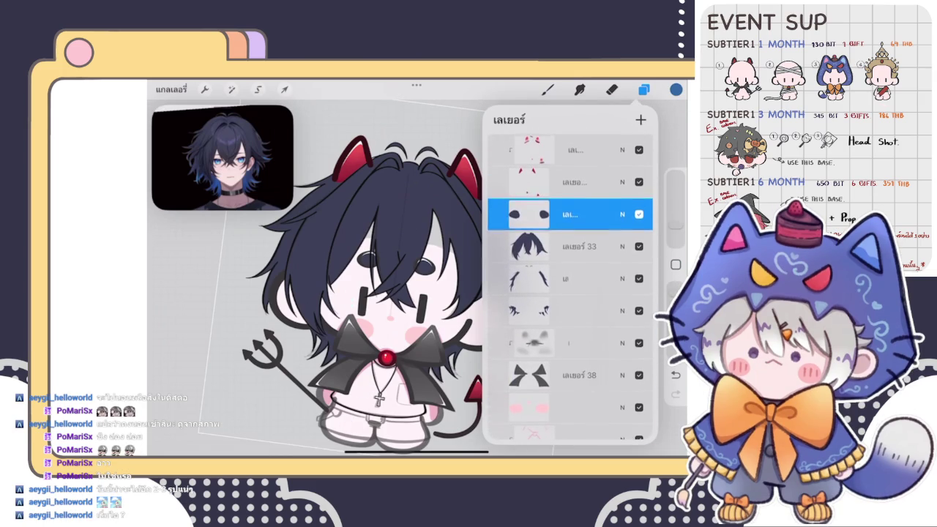
{"action": "left_click", "coordinate": [571, 245]}
{"action": "left_click", "coordinate": [643, 90]}
- Switch to the layer below, try a short blue stroke, then undo it
{"action": "scroll", "coordinate": [410, 292], "scroll_direction": "up", "scroll_amount": 5}
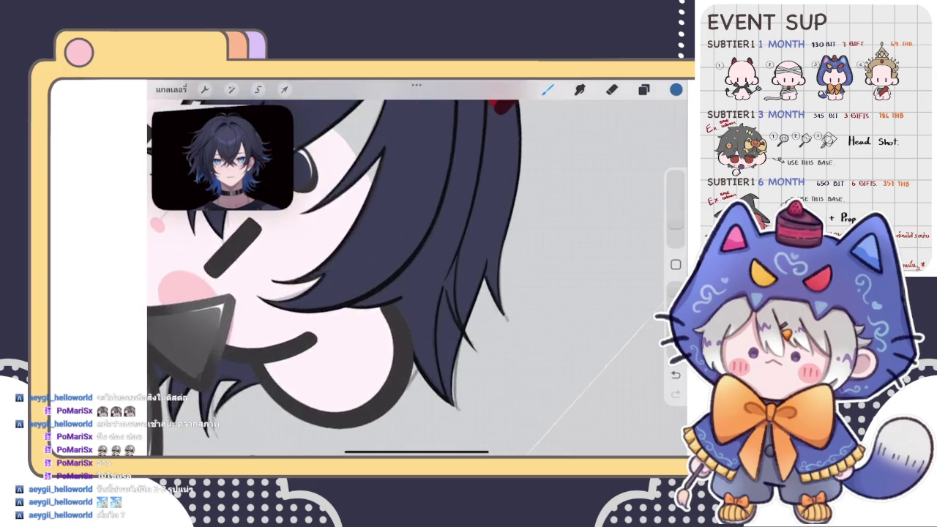
{"action": "scroll", "coordinate": [410, 278], "scroll_direction": "up", "scroll_amount": 5}
{"action": "scroll", "coordinate": [410, 292], "scroll_direction": "down", "scroll_amount": 2}
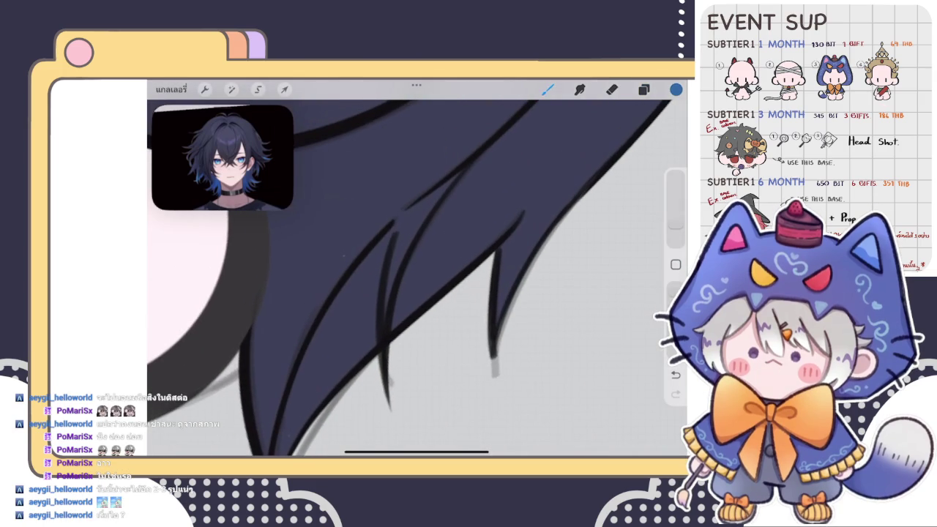
{"action": "left_click", "coordinate": [643, 89]}
{"action": "left_click", "coordinate": [571, 316]}
{"action": "left_click", "coordinate": [643, 89]}
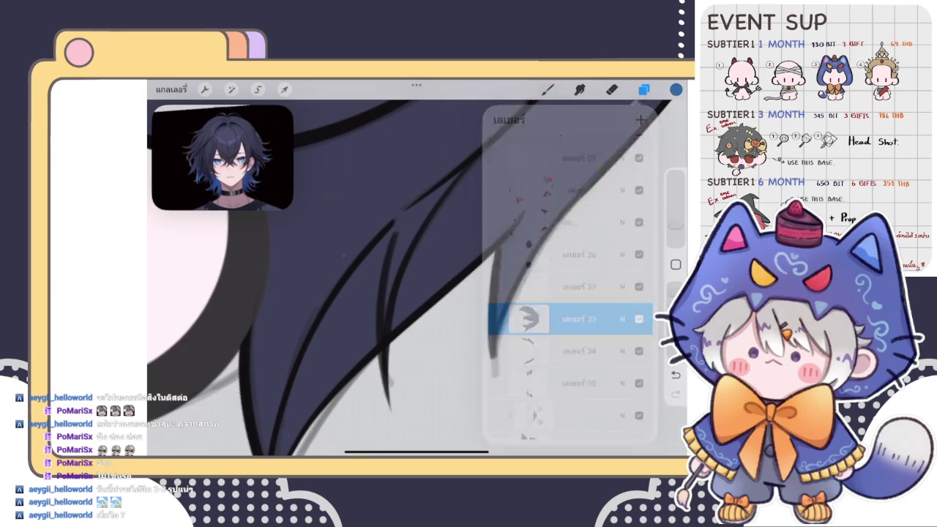
{"action": "mouse_move", "coordinate": [359, 234]}
{"action": "left_mouse_down"}
{"action": "mouse_move", "coordinate": [330, 281]}
{"action": "mouse_move", "coordinate": [366, 188]}
{"action": "left_mouse_up"}
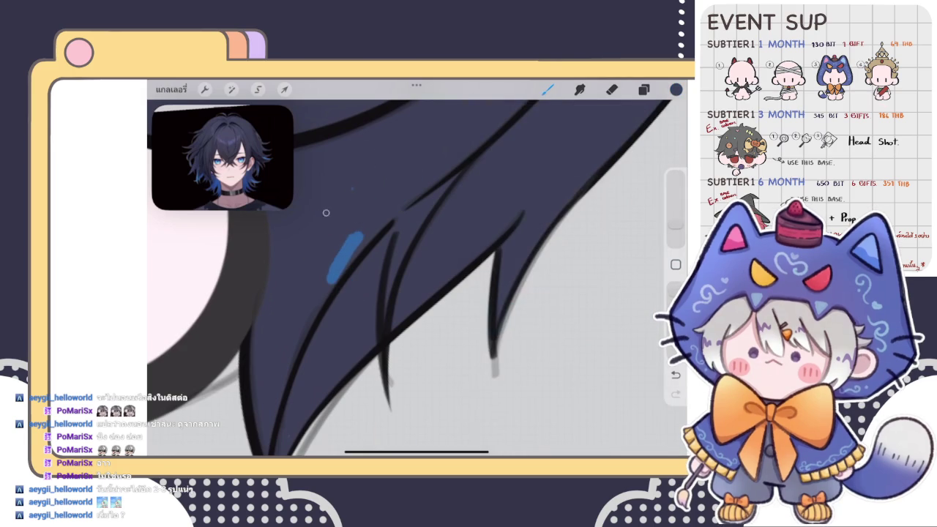
{"action": "key", "text": "ctrl+z"}
- On the empty layer above the hair, paint a long blue highlight streak along a strand
{"action": "left_click", "coordinate": [676, 88]}
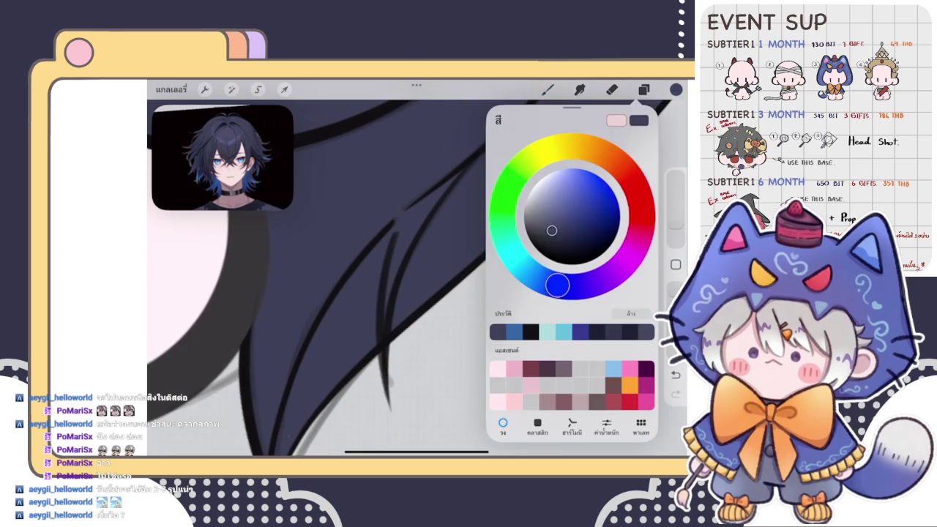
{"action": "left_click", "coordinate": [643, 88]}
{"action": "left_click", "coordinate": [570, 254]}
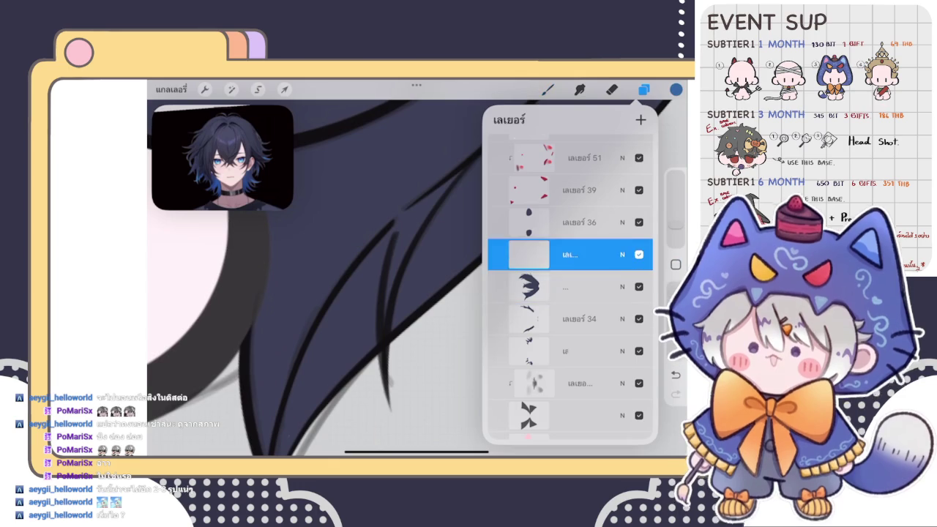
{"action": "left_click", "coordinate": [547, 88]}
{"action": "left_click_drag", "start_coordinate": [396, 234], "coordinate": [386, 297]}
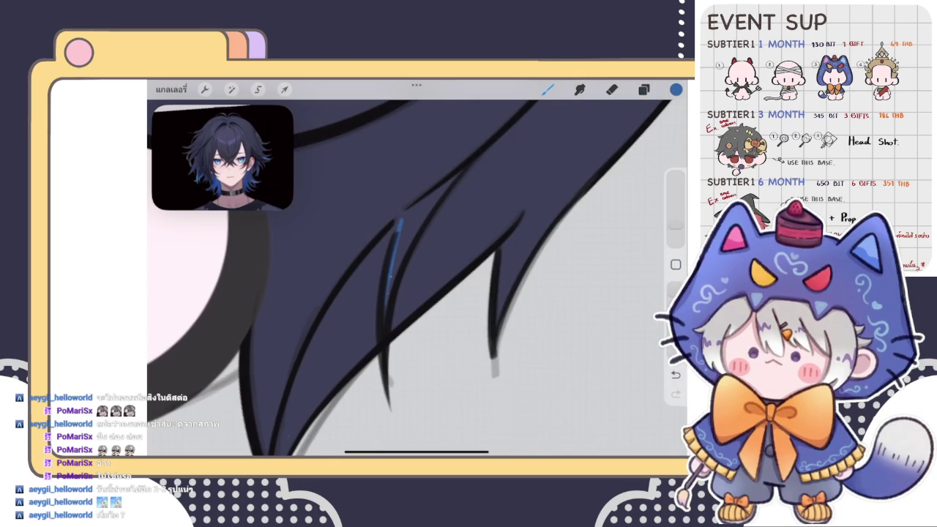
{"action": "mouse_move", "coordinate": [383, 335]}
{"action": "left_mouse_down"}
{"action": "mouse_move", "coordinate": [420, 224]}
{"action": "mouse_move", "coordinate": [455, 176]}
{"action": "left_mouse_up"}
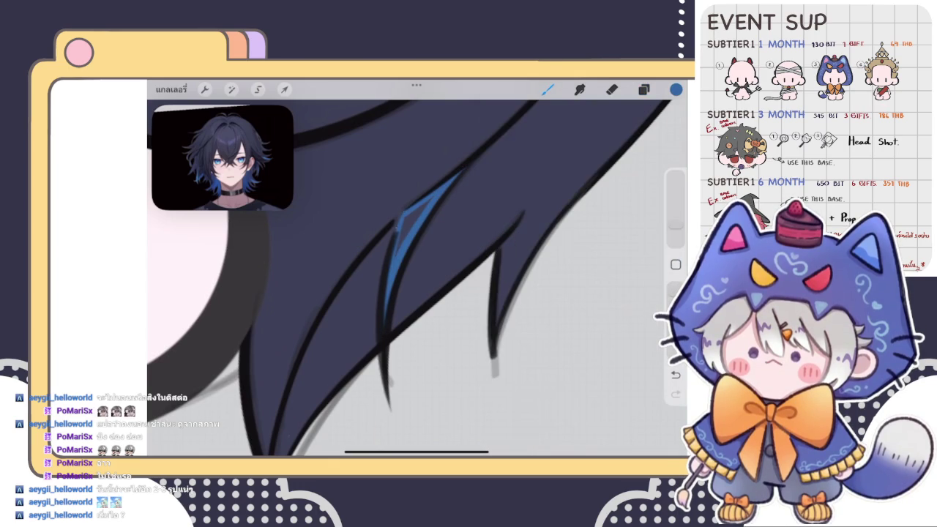
{"action": "left_click_drag", "start_coordinate": [412, 212], "coordinate": [395, 256]}
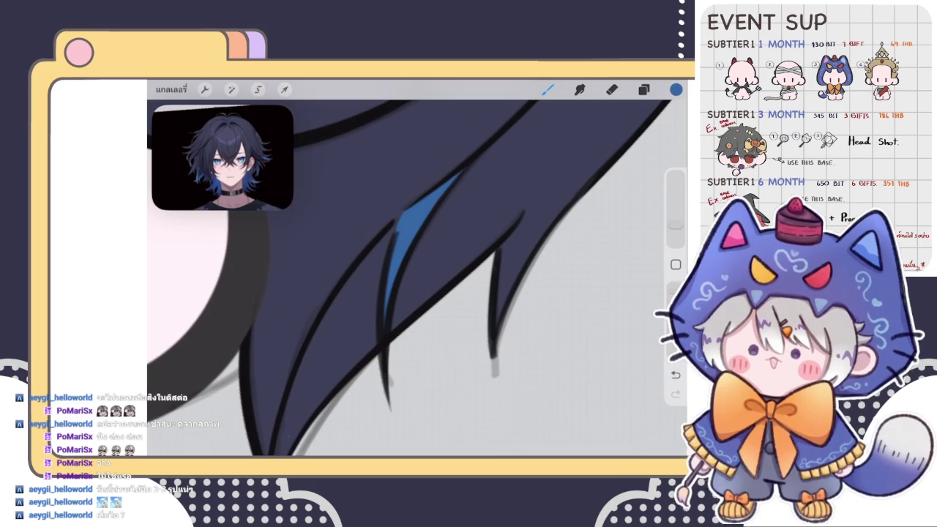
- Undo and redo the recent blue highlight strokes to settle the streak
{"action": "scroll", "coordinate": [417, 278], "scroll_direction": "up", "scroll_amount": 2}
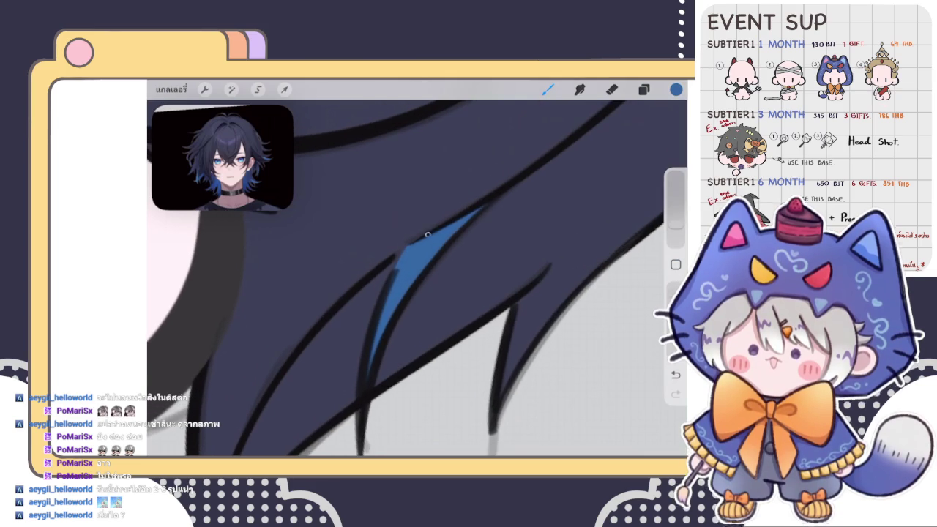
{"action": "scroll", "coordinate": [418, 278], "scroll_direction": "down", "scroll_amount": 3}
{"action": "scroll", "coordinate": [418, 278], "scroll_direction": "down", "scroll_amount": 3}
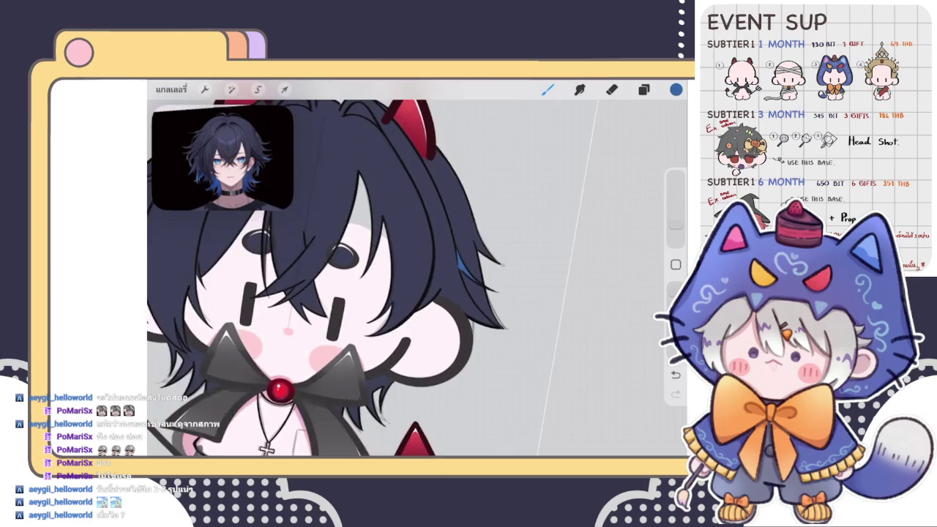
{"action": "scroll", "coordinate": [417, 278], "scroll_direction": "down", "scroll_amount": 2}
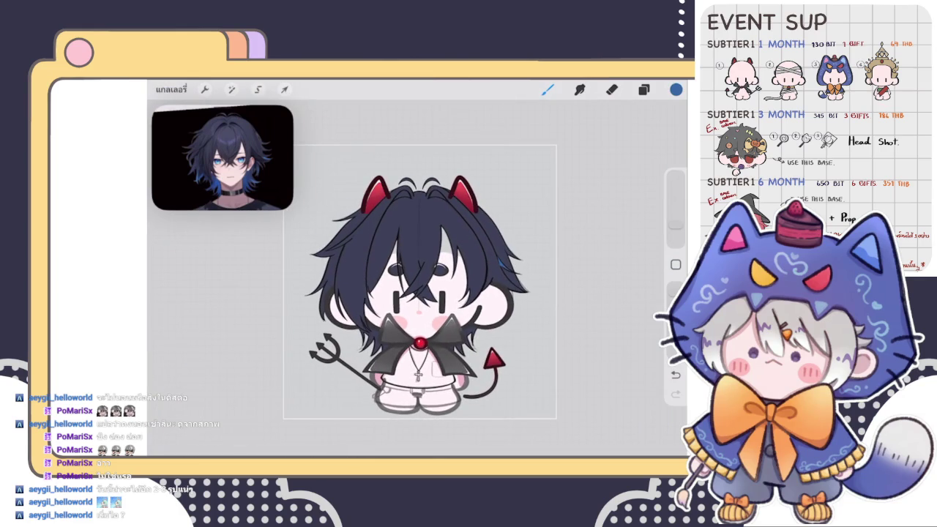
{"action": "scroll", "coordinate": [418, 278], "scroll_direction": "up", "scroll_amount": 5}
{"action": "key", "text": "ctrl+z"}
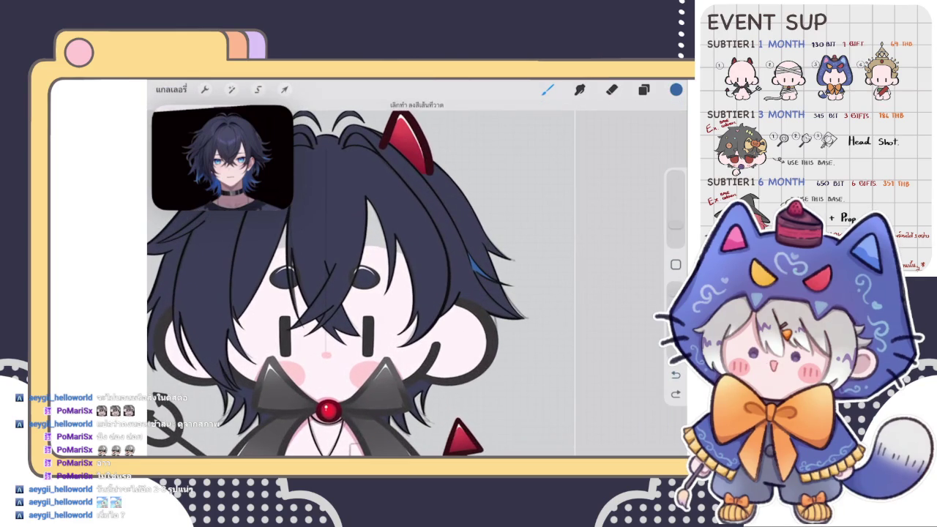
{"action": "scroll", "coordinate": [417, 278], "scroll_direction": "up", "scroll_amount": 5}
{"action": "key", "text": "ctrl+z"}
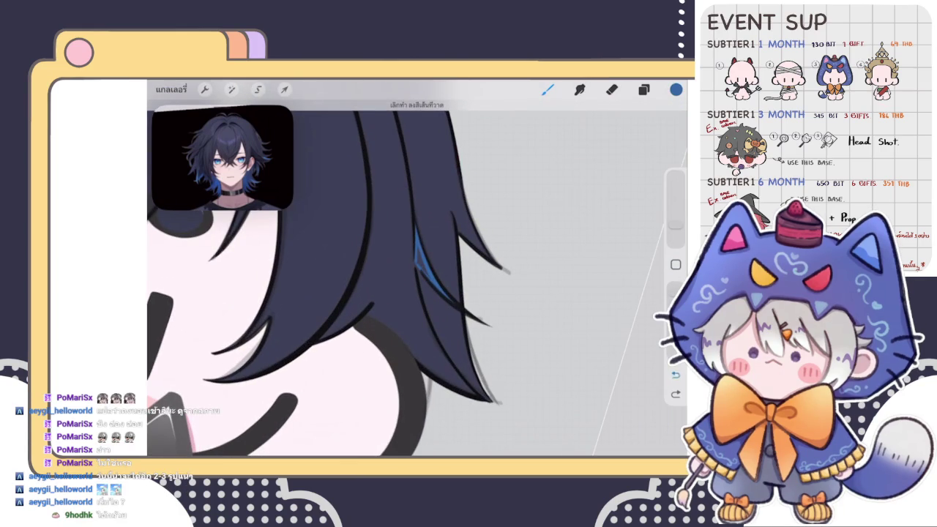
{"action": "key", "text": "ctrl+shift+z"}
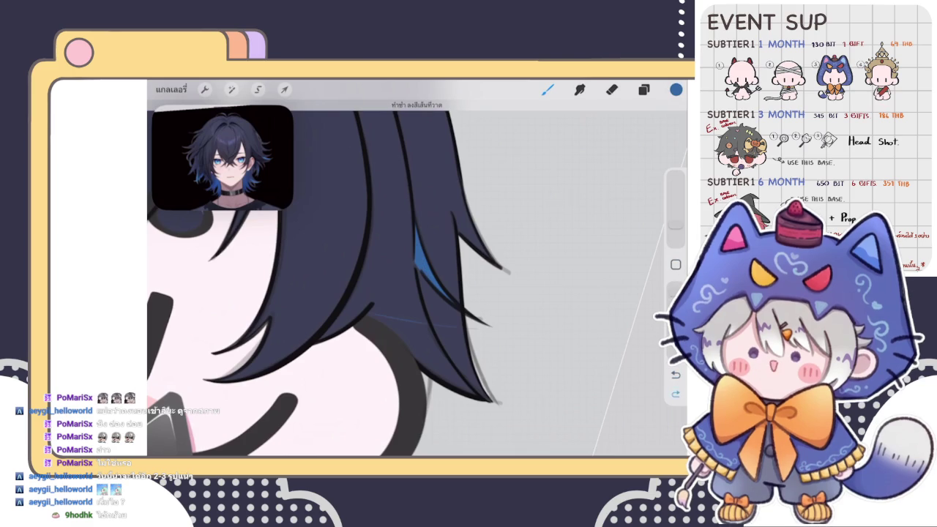
{"action": "key", "text": "ctrl+z"}
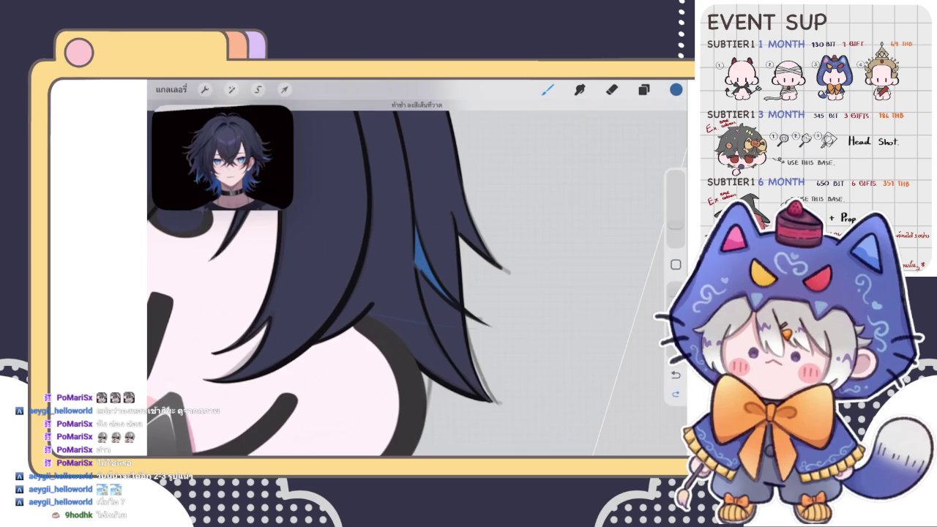
- Touch up the blue hair highlight with a short stroke
{"action": "scroll", "coordinate": [344, 278], "scroll_direction": "down", "scroll_amount": 3}
{"action": "scroll", "coordinate": [344, 278], "scroll_direction": "down", "scroll_amount": 3}
{"action": "scroll", "coordinate": [483, 263], "scroll_direction": "up", "scroll_amount": 3}
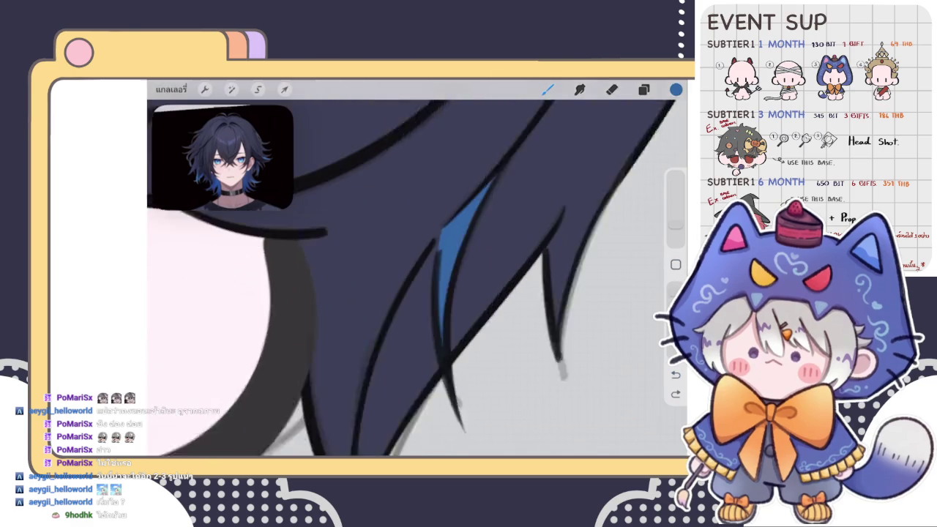
{"action": "scroll", "coordinate": [483, 264], "scroll_direction": "up", "scroll_amount": 2}
{"action": "left_click_drag", "start_coordinate": [430, 272], "coordinate": [428, 289]}
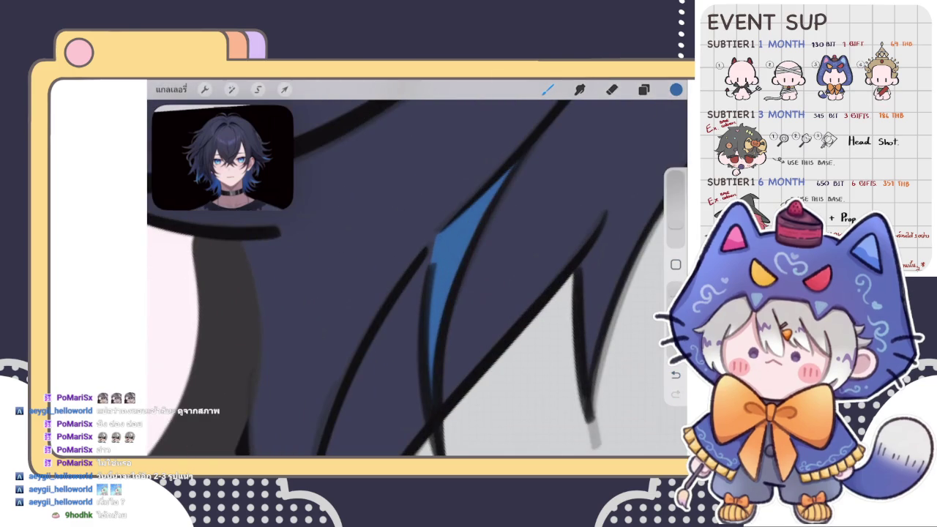
{"action": "scroll", "coordinate": [417, 278], "scroll_direction": "down", "scroll_amount": 2}
{"action": "scroll", "coordinate": [418, 279], "scroll_direction": "down", "scroll_amount": 2}
{"action": "scroll", "coordinate": [418, 278], "scroll_direction": "down", "scroll_amount": 2}
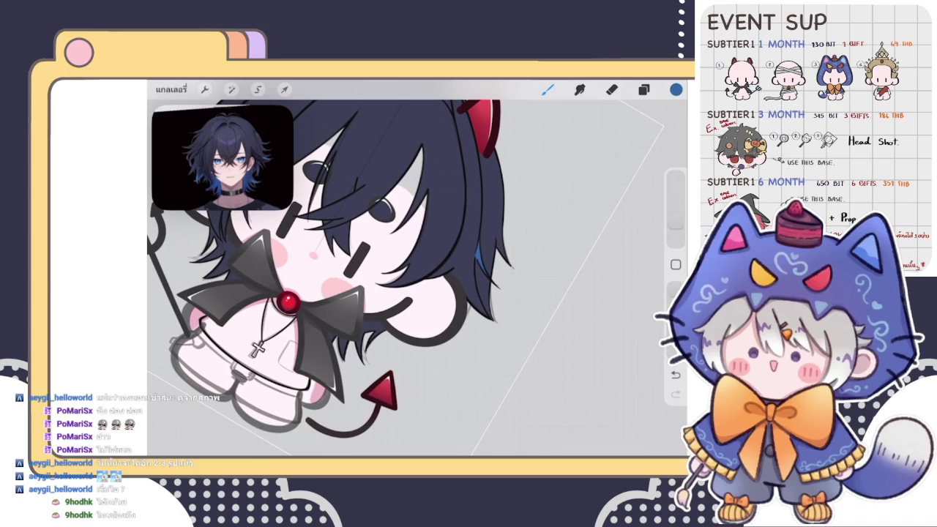
- Toggle to the eraser and back to the brush, then check the Layers list
{"action": "left_click", "coordinate": [612, 88]}
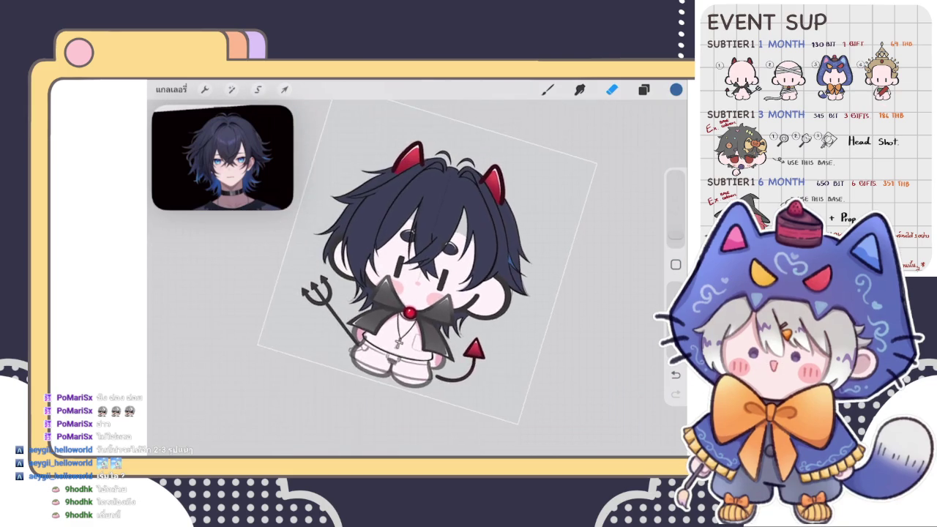
{"action": "key", "text": "b"}
{"action": "key", "text": "l"}
{"action": "left_click", "coordinate": [643, 89]}
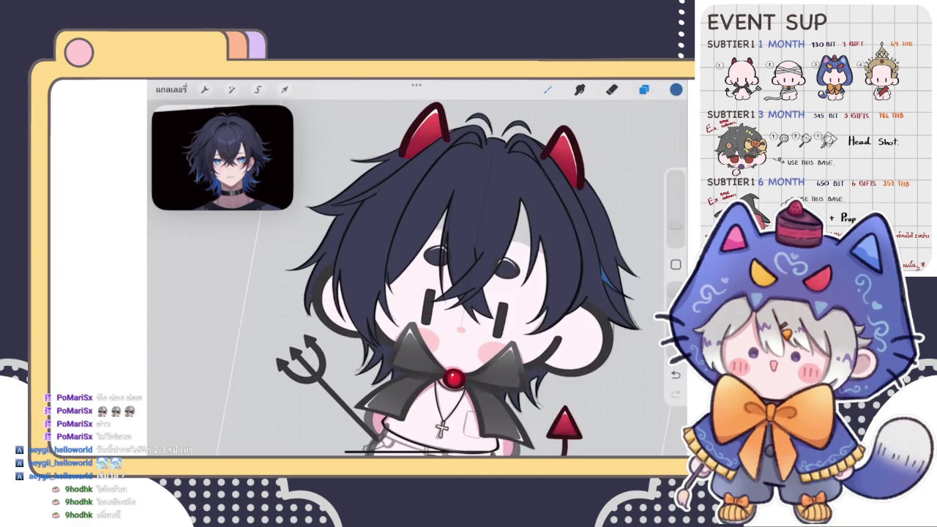
{"action": "scroll", "coordinate": [410, 293], "scroll_direction": "up", "scroll_amount": 3}
{"action": "left_click", "coordinate": [643, 89]}
{"action": "scroll", "coordinate": [410, 278], "scroll_direction": "up", "scroll_amount": 5}
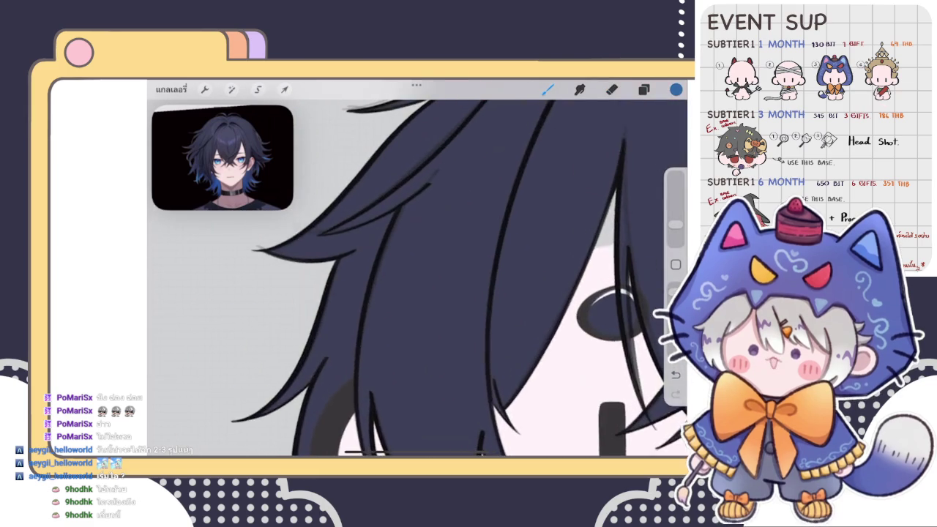
{"action": "scroll", "coordinate": [410, 278], "scroll_direction": "up", "scroll_amount": 3}
- Recheck the highlight layer in Layers and bring the hair over the face into view
{"action": "left_click", "coordinate": [643, 89]}
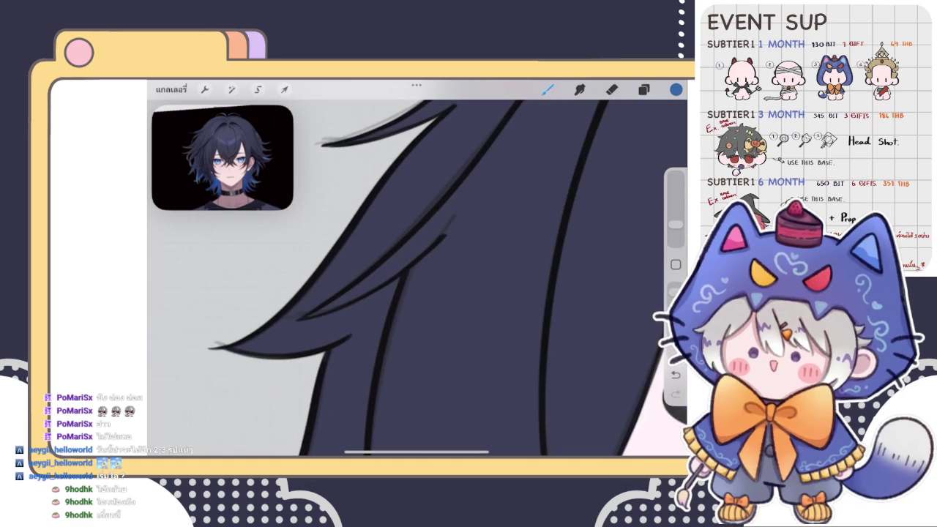
{"action": "left_click", "coordinate": [644, 89]}
{"action": "left_click", "coordinate": [643, 90]}
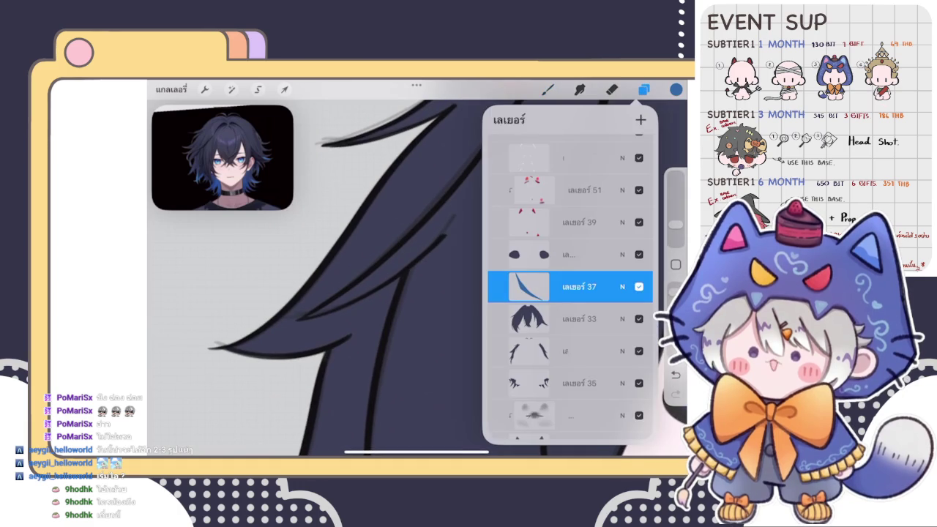
{"action": "left_click", "coordinate": [643, 89]}
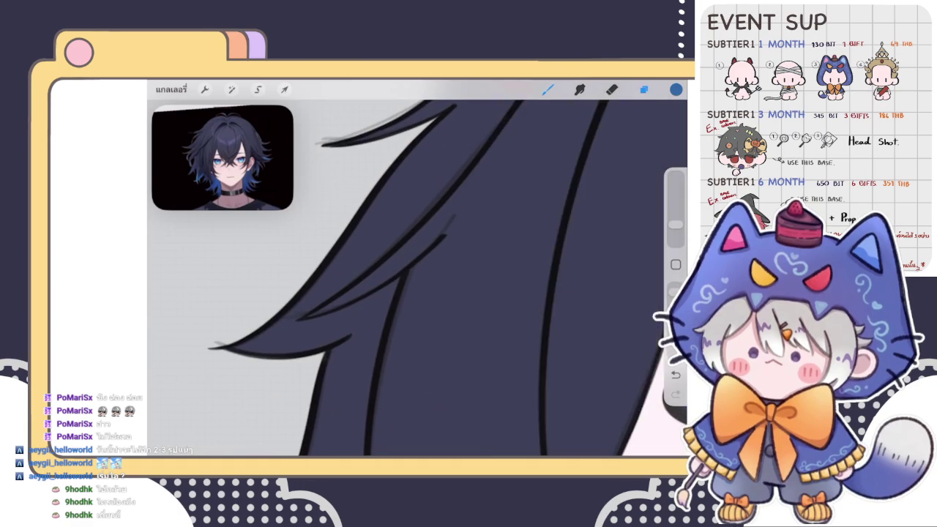
{"action": "left_click", "coordinate": [643, 90]}
{"action": "left_click_drag", "start_coordinate": [410, 278], "coordinate": [439, 219]}
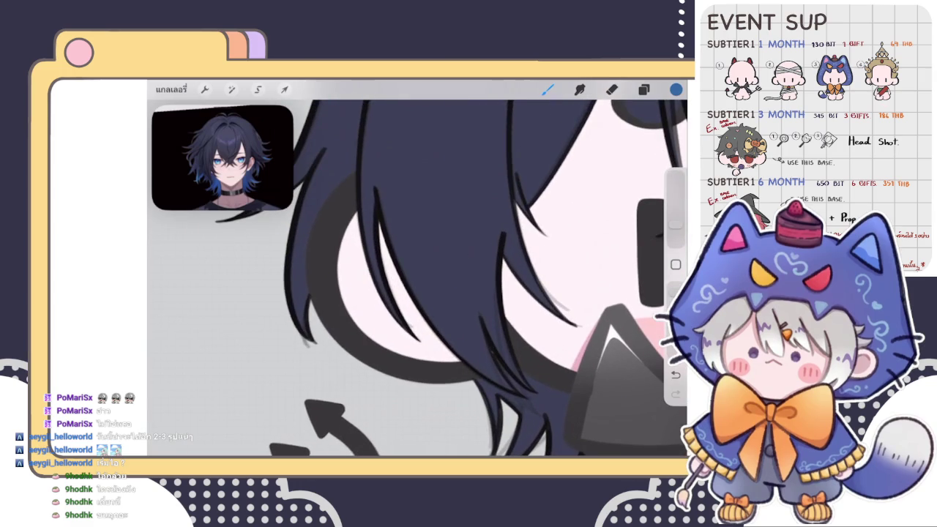
{"action": "scroll", "coordinate": [417, 278], "scroll_direction": "down", "scroll_amount": 5}
{"action": "scroll", "coordinate": [417, 279], "scroll_direction": "up", "scroll_amount": 5}
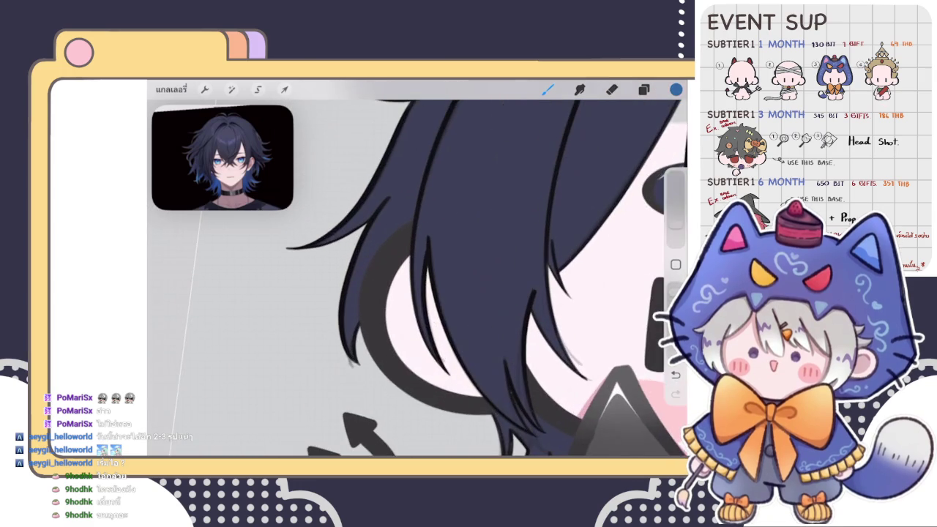
{"action": "scroll", "coordinate": [454, 278], "scroll_direction": "up", "scroll_amount": 2}
{"action": "scroll", "coordinate": [454, 278], "scroll_direction": "up", "scroll_amount": 2}
- Paint blue highlight streaks down the hair strands beside the bow's left wing
{"action": "left_click", "coordinate": [579, 89]}
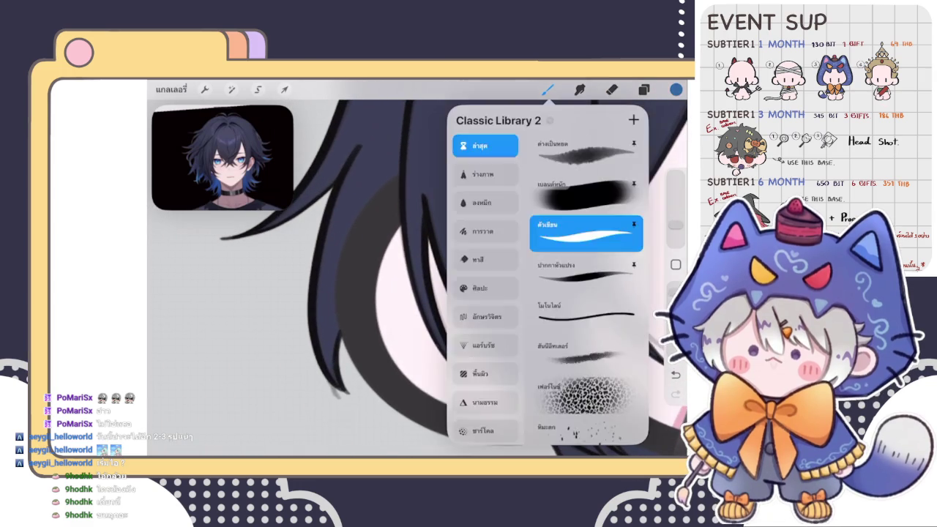
{"action": "left_click_drag", "start_coordinate": [321, 248], "coordinate": [333, 381]}
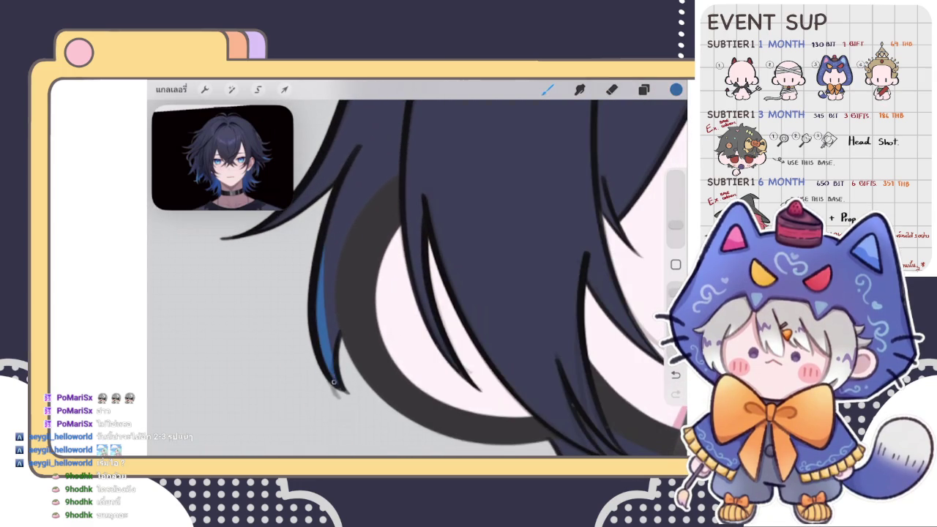
{"action": "left_click_drag", "start_coordinate": [330, 223], "coordinate": [325, 268]}
{"action": "scroll", "coordinate": [480, 278], "scroll_direction": "down", "scroll_amount": 5}
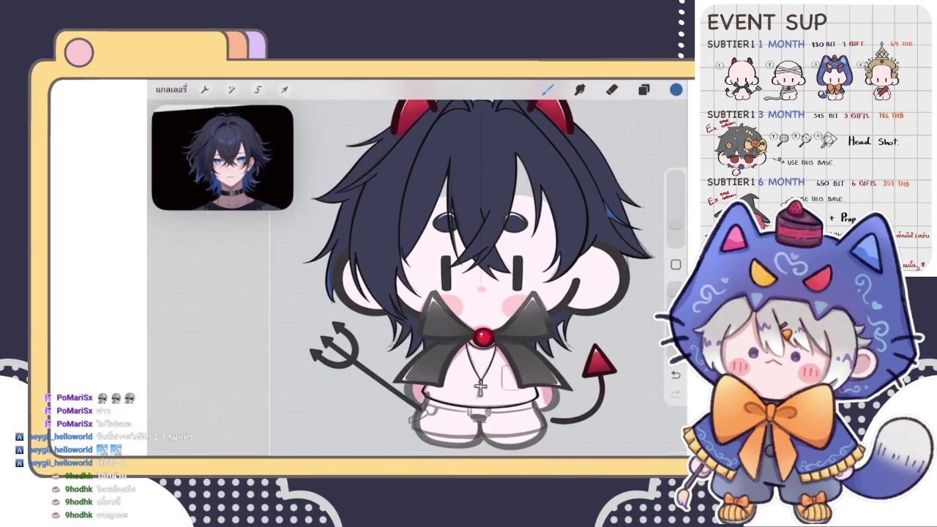
{"action": "scroll", "coordinate": [479, 315], "scroll_direction": "up", "scroll_amount": 5}
{"action": "scroll", "coordinate": [454, 308], "scroll_direction": "up", "scroll_amount": 5}
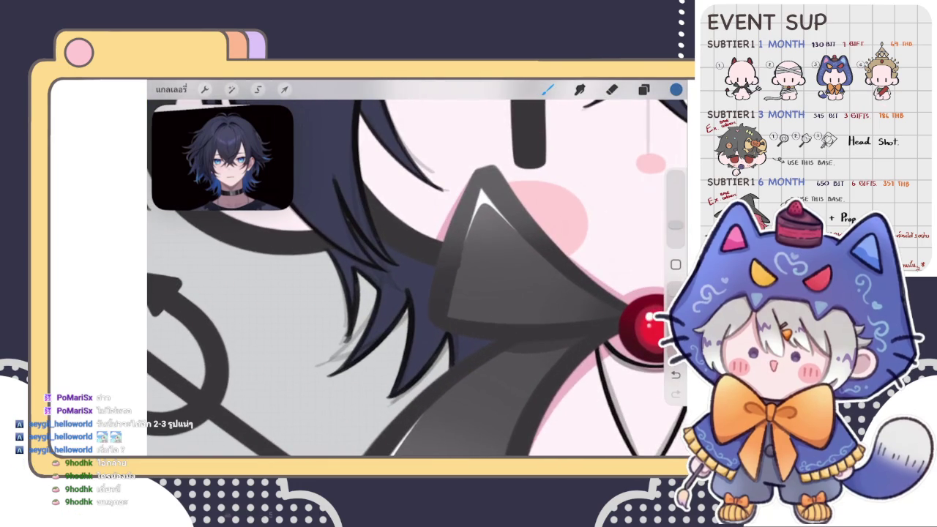
{"action": "scroll", "coordinate": [417, 278], "scroll_direction": "up", "scroll_amount": 2}
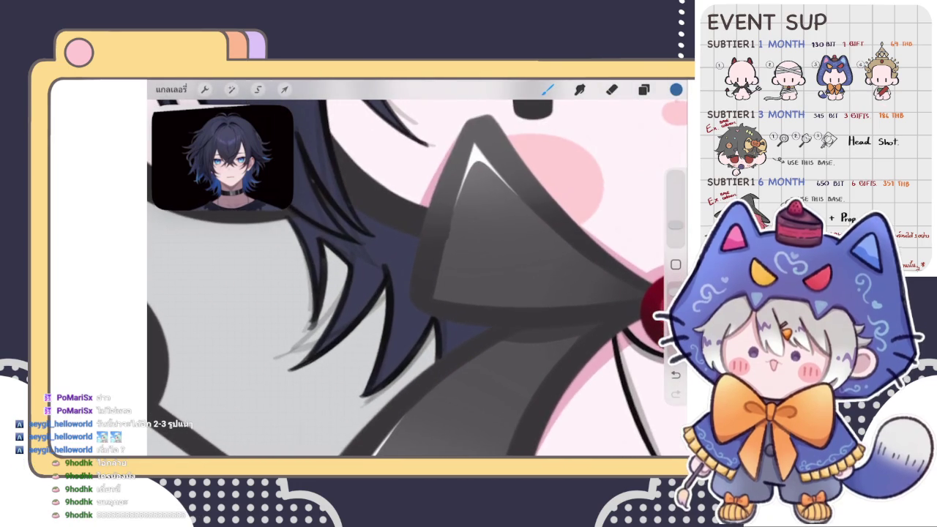
{"action": "left_click_drag", "start_coordinate": [379, 226], "coordinate": [396, 330]}
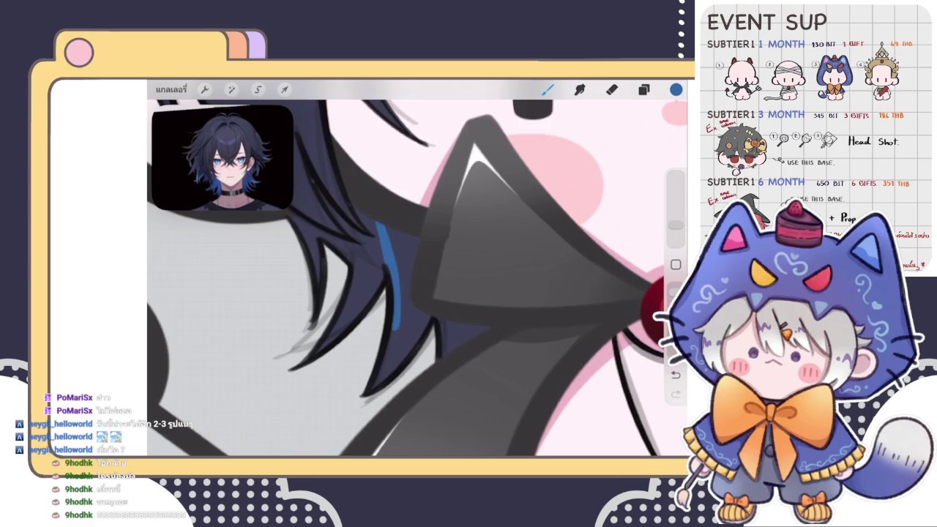
{"action": "mouse_move", "coordinate": [383, 223]}
{"action": "left_mouse_down"}
{"action": "mouse_move", "coordinate": [371, 392]}
{"action": "mouse_move", "coordinate": [446, 359]}
{"action": "left_mouse_up"}
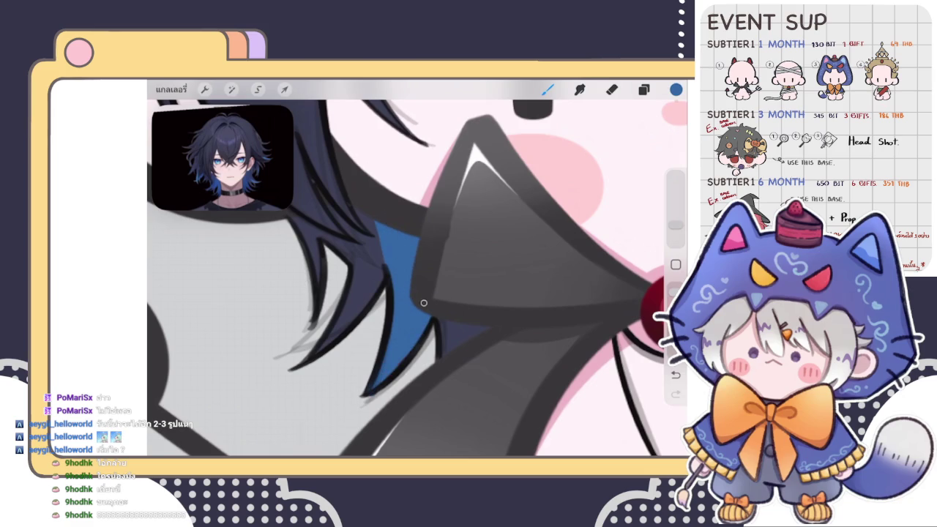
- Resize the eraser and erase the stray black outline beside the blue strip
{"action": "scroll", "coordinate": [417, 279], "scroll_direction": "up", "scroll_amount": 2}
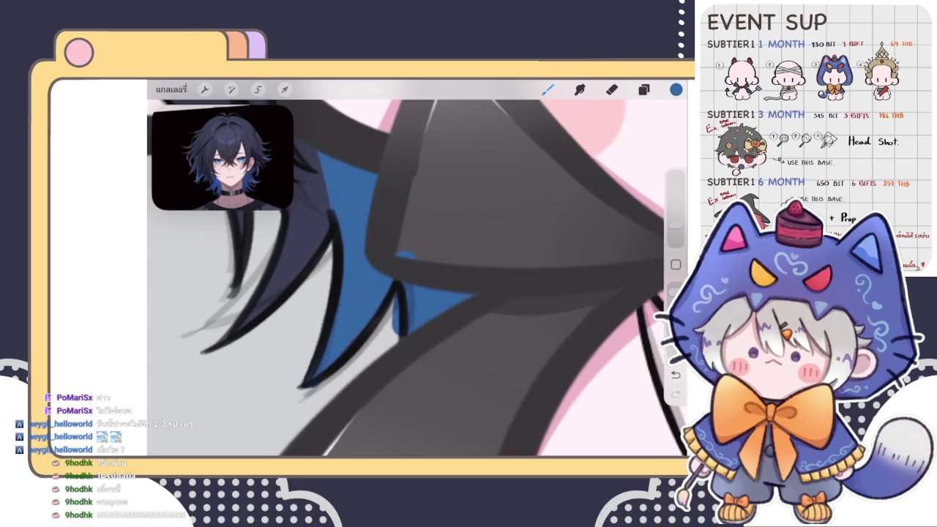
{"action": "left_click", "coordinate": [643, 88]}
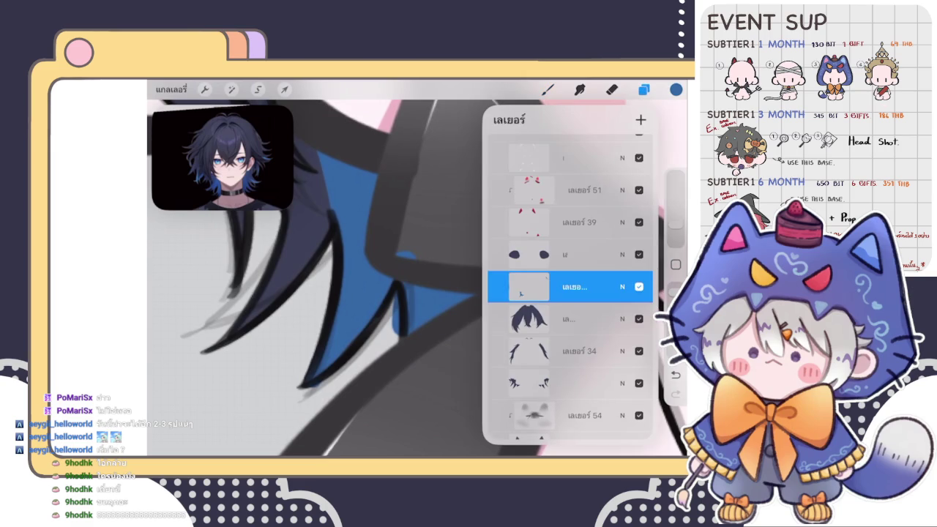
{"action": "left_click", "coordinate": [611, 88]}
{"action": "left_click_drag", "start_coordinate": [407, 240], "coordinate": [538, 241]}
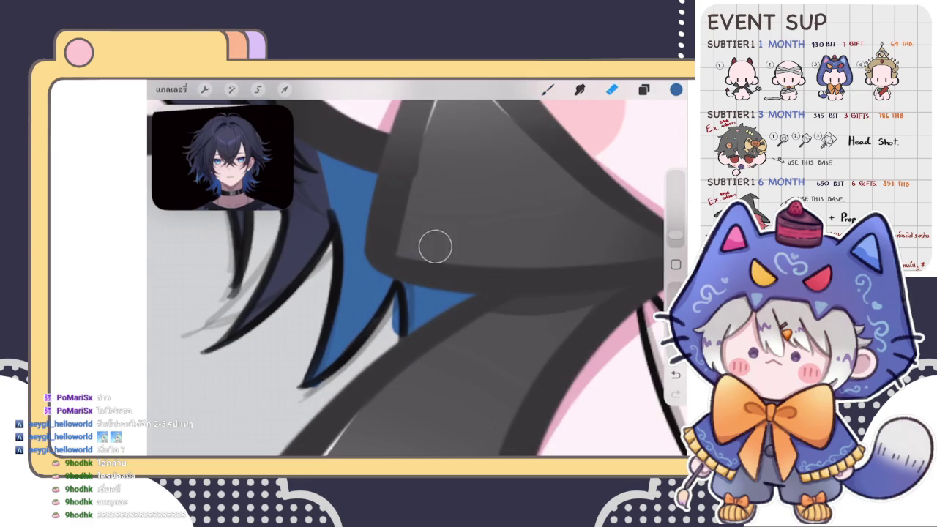
{"action": "left_click_drag", "start_coordinate": [675, 234], "coordinate": [675, 239]}
{"action": "mouse_move", "coordinate": [386, 331]}
{"action": "left_mouse_down"}
{"action": "mouse_move", "coordinate": [398, 297]}
{"action": "mouse_move", "coordinate": [396, 335]}
{"action": "left_mouse_up"}
{"action": "scroll", "coordinate": [417, 279], "scroll_direction": "down", "scroll_amount": 5}
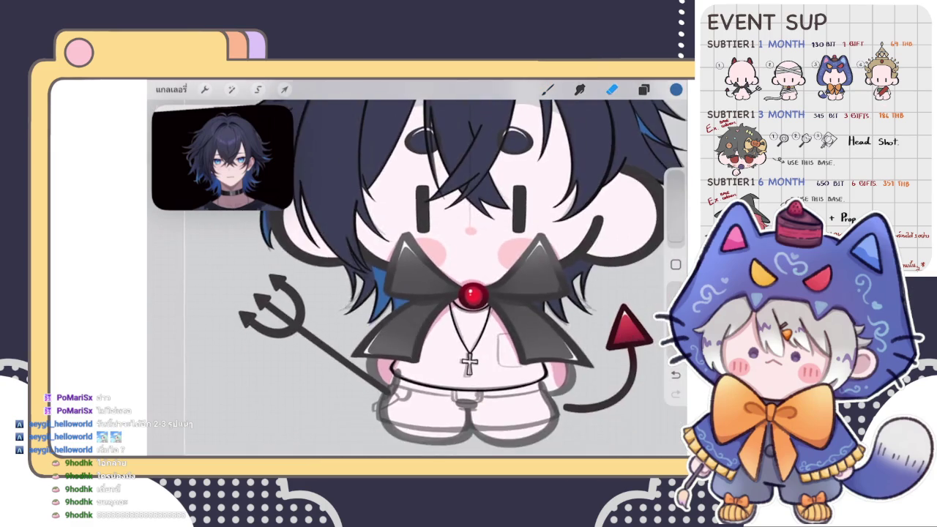
- With the brush, paint a thin blue hair highlight and widen it into a larger patch
{"action": "key", "text": "b"}
{"action": "scroll", "coordinate": [410, 293], "scroll_direction": "up", "scroll_amount": 5}
{"action": "scroll", "coordinate": [410, 293], "scroll_direction": "up", "scroll_amount": 3}
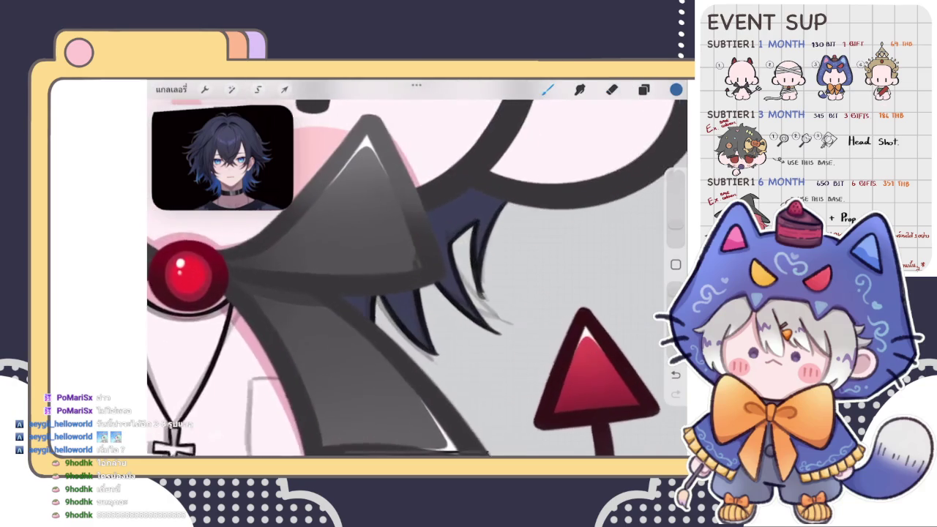
{"action": "scroll", "coordinate": [410, 293], "scroll_direction": "down", "scroll_amount": 2}
{"action": "scroll", "coordinate": [417, 278], "scroll_direction": "up", "scroll_amount": 3}
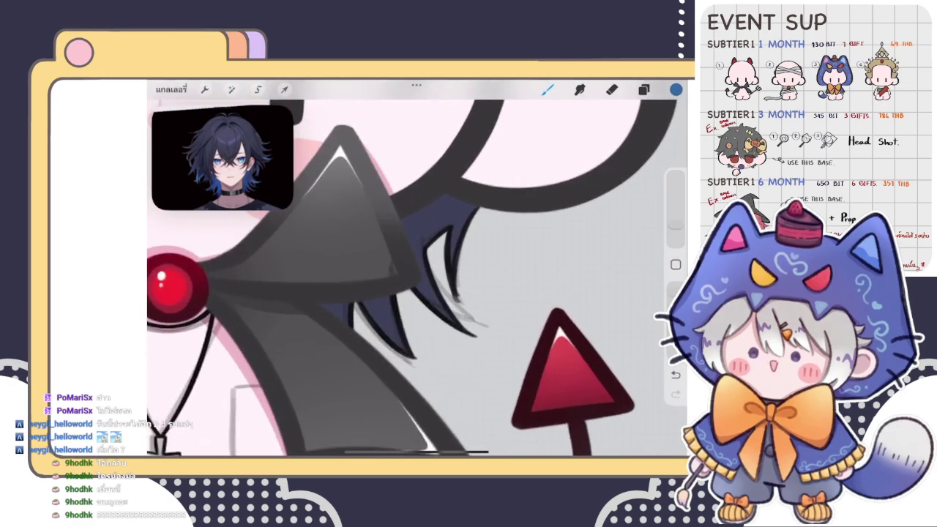
{"action": "scroll", "coordinate": [417, 278], "scroll_direction": "up", "scroll_amount": 2}
{"action": "left_click_drag", "start_coordinate": [409, 211], "coordinate": [420, 293]}
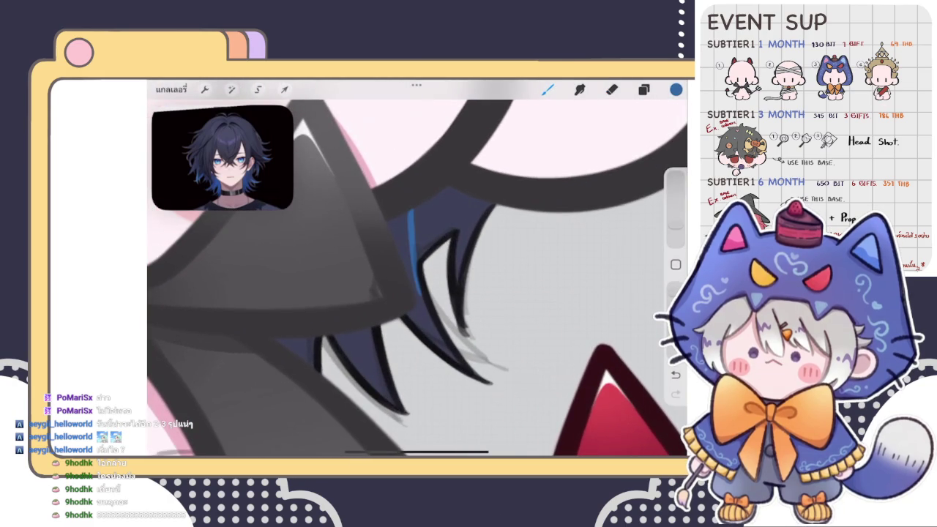
{"action": "scroll", "coordinate": [417, 278], "scroll_direction": "down", "scroll_amount": 2}
{"action": "scroll", "coordinate": [417, 278], "scroll_direction": "down", "scroll_amount": 3}
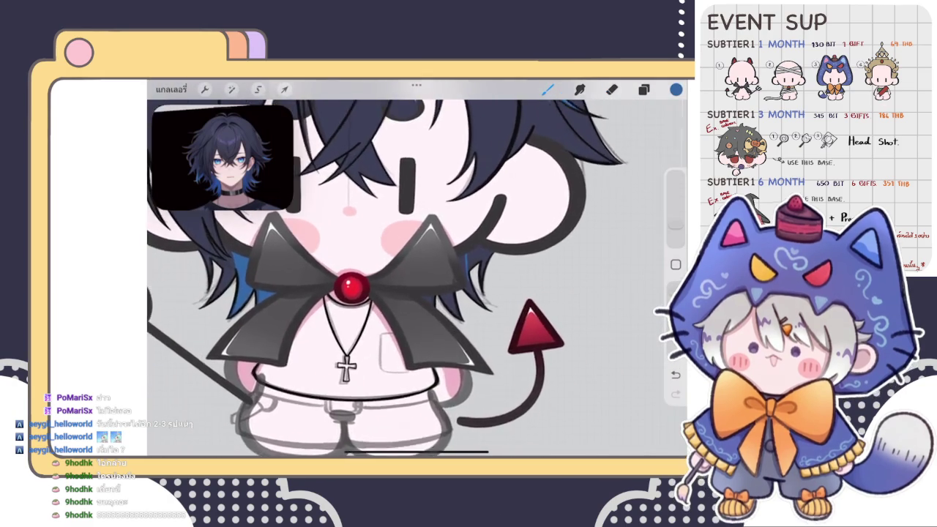
{"action": "scroll", "coordinate": [417, 278], "scroll_direction": "up", "scroll_amount": 3}
{"action": "scroll", "coordinate": [417, 278], "scroll_direction": "up", "scroll_amount": 2}
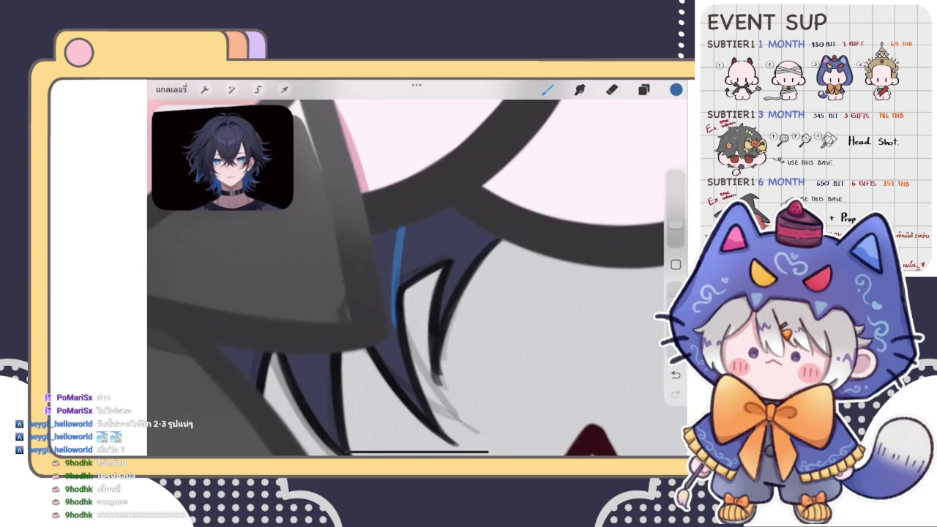
{"action": "left_click_drag", "start_coordinate": [393, 234], "coordinate": [389, 256]}
{"action": "left_click_drag", "start_coordinate": [381, 219], "coordinate": [387, 253]}
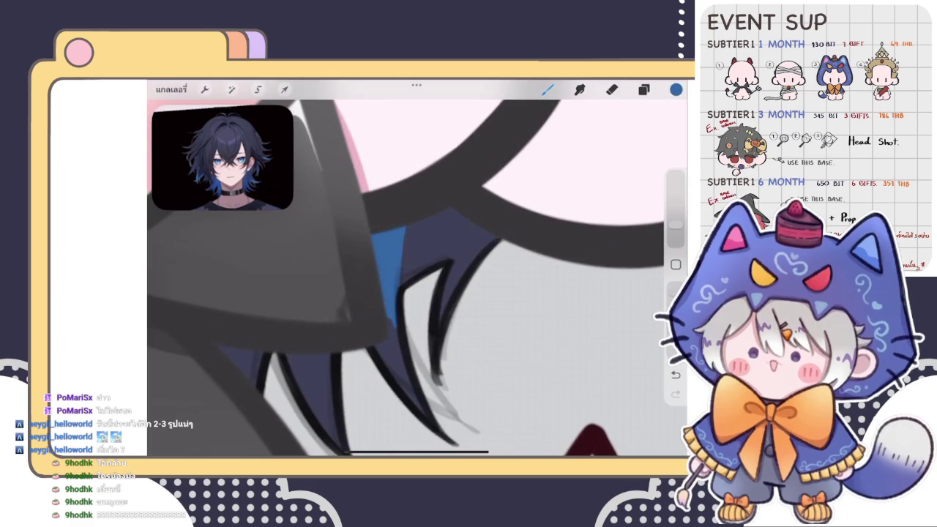
- Add blue strokes along the dark hair strands and fill the middle hair tip beside the bow
{"action": "mouse_move", "coordinate": [382, 337]}
{"action": "left_mouse_down"}
{"action": "mouse_move", "coordinate": [409, 395]}
{"action": "mouse_move", "coordinate": [399, 341]}
{"action": "mouse_move", "coordinate": [399, 380]}
{"action": "left_mouse_up"}
{"action": "left_click_drag", "start_coordinate": [388, 279], "coordinate": [490, 241]}
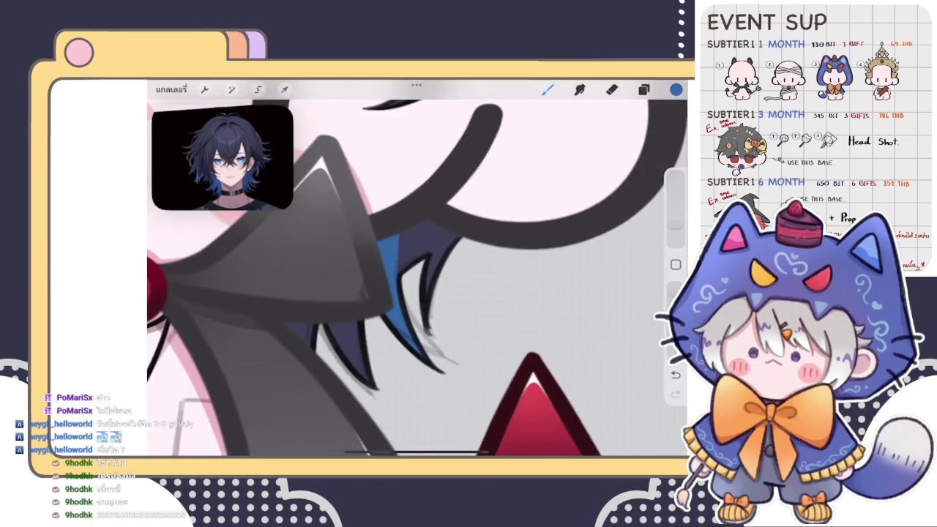
{"action": "scroll", "coordinate": [417, 271], "scroll_direction": "up", "scroll_amount": 2}
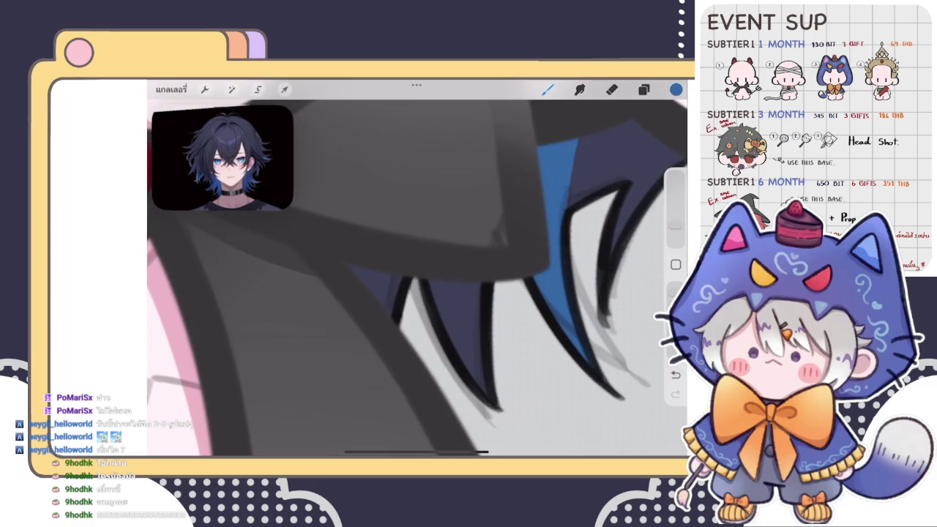
{"action": "left_click_drag", "start_coordinate": [396, 329], "coordinate": [345, 262]}
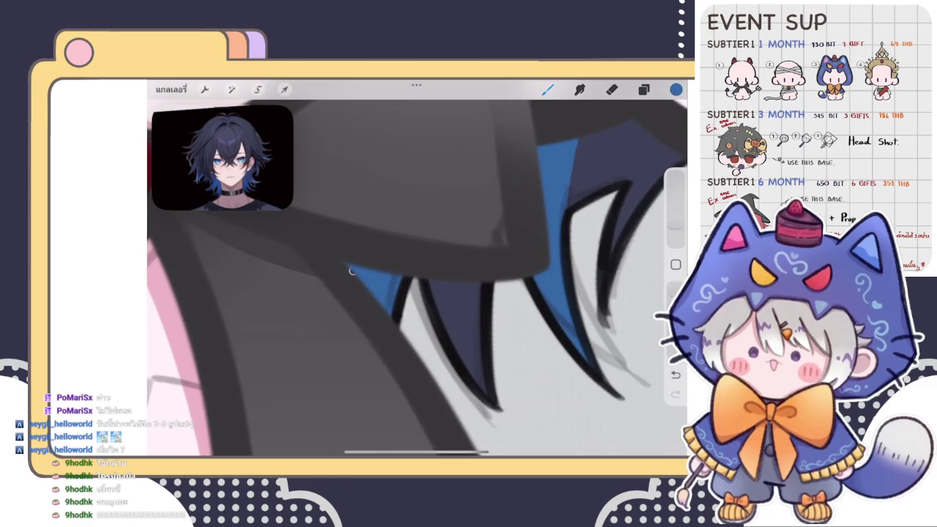
{"action": "mouse_move", "coordinate": [432, 281]}
{"action": "left_mouse_down"}
{"action": "mouse_move", "coordinate": [479, 388]}
{"action": "mouse_move", "coordinate": [473, 293]}
{"action": "mouse_move", "coordinate": [435, 271]}
{"action": "left_mouse_up"}
{"action": "left_click_drag", "start_coordinate": [461, 329], "coordinate": [468, 297]}
{"action": "scroll", "coordinate": [417, 271], "scroll_direction": "down", "scroll_amount": 5}
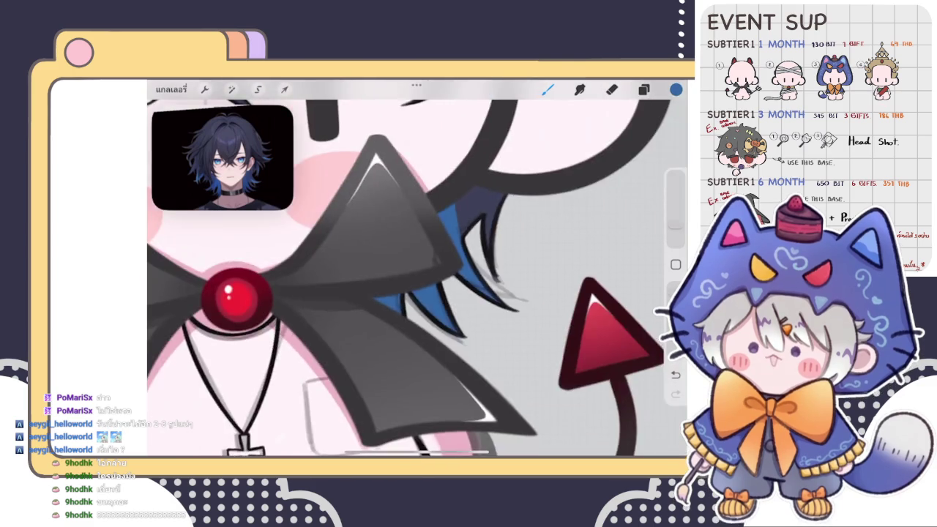
{"action": "scroll", "coordinate": [417, 271], "scroll_direction": "down", "scroll_amount": 5}
{"action": "scroll", "coordinate": [417, 270], "scroll_direction": "down", "scroll_amount": 3}
{"action": "scroll", "coordinate": [406, 293], "scroll_direction": "up", "scroll_amount": 3}
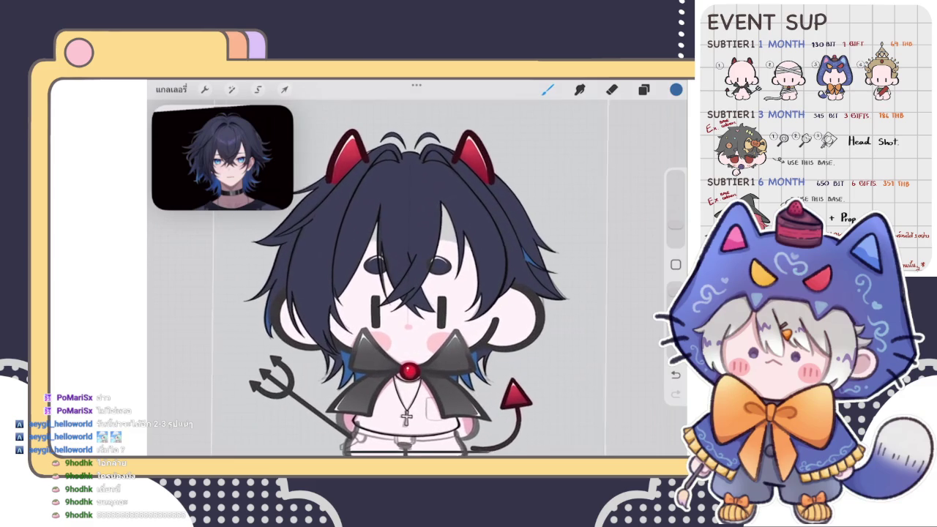
{"action": "scroll", "coordinate": [407, 292], "scroll_direction": "up", "scroll_amount": 1}
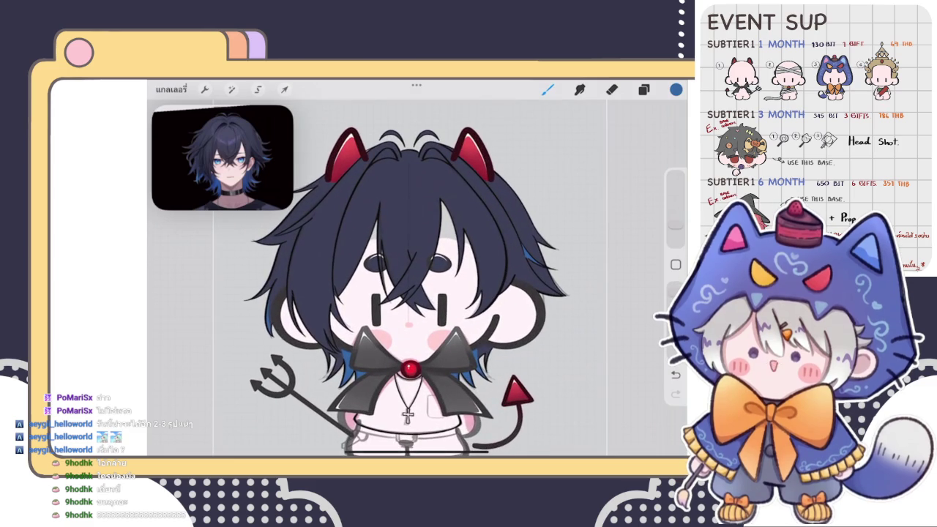
{"action": "scroll", "coordinate": [406, 291], "scroll_direction": "down", "scroll_amount": 5}
{"action": "scroll", "coordinate": [404, 304], "scroll_direction": "up", "scroll_amount": 2}
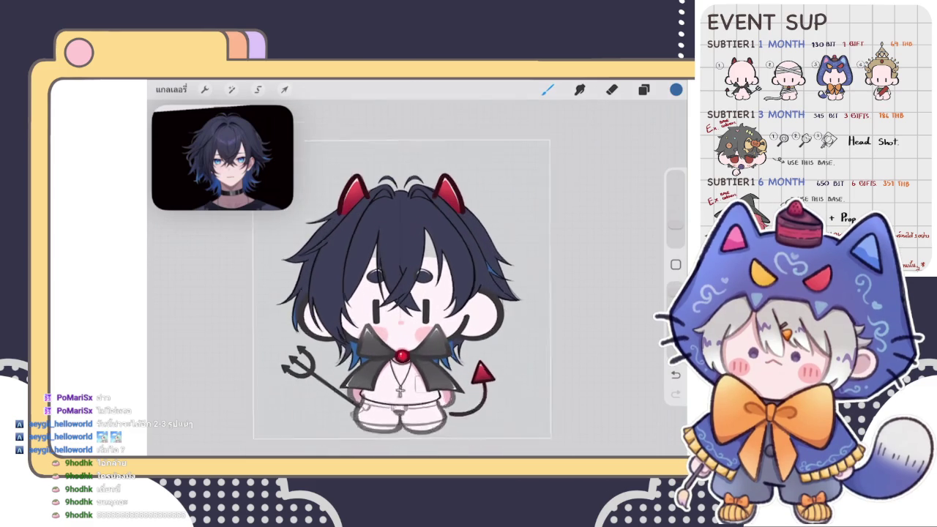
{"action": "scroll", "coordinate": [404, 304], "scroll_direction": "up", "scroll_amount": 2}
- Return to the gallery, leaving the finished 2000 × 2000 px chibi devil among the artworks
{"action": "left_click", "coordinate": [171, 89]}
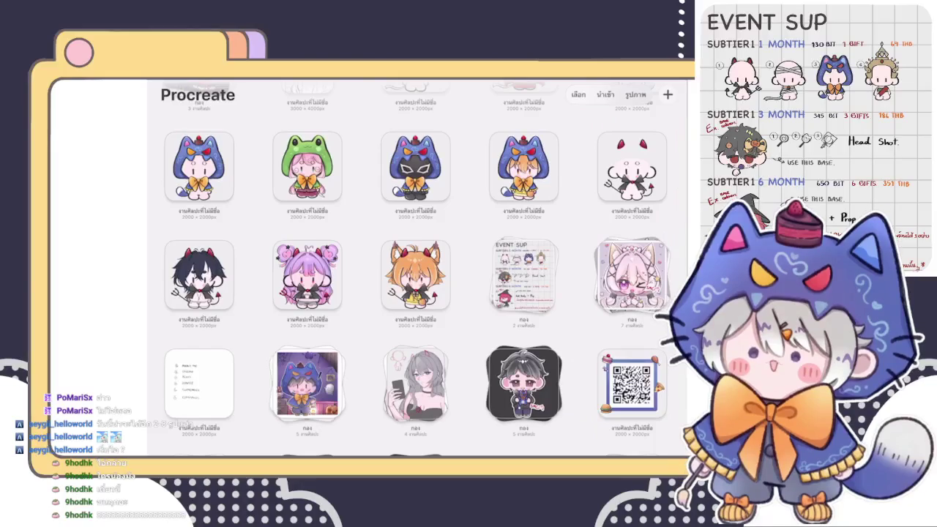
{"action": "scroll", "coordinate": [414, 271], "scroll_direction": "up", "scroll_amount": 3}
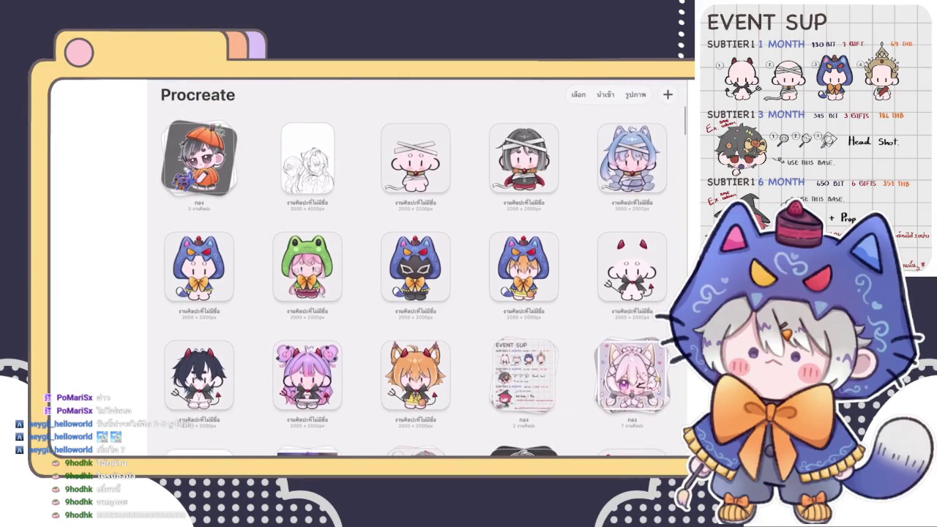